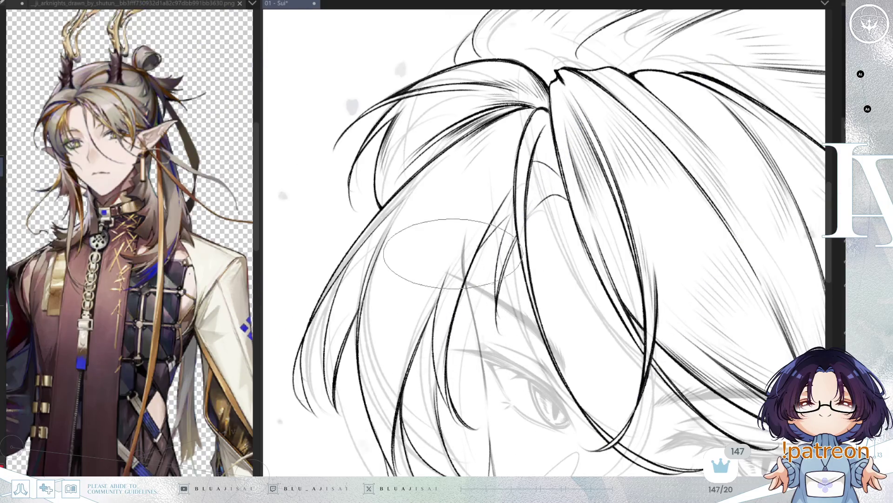
- Turn the head upright and ink bold black hair strands across the eye and face
left_click_drag(452, 254, 474, 247)
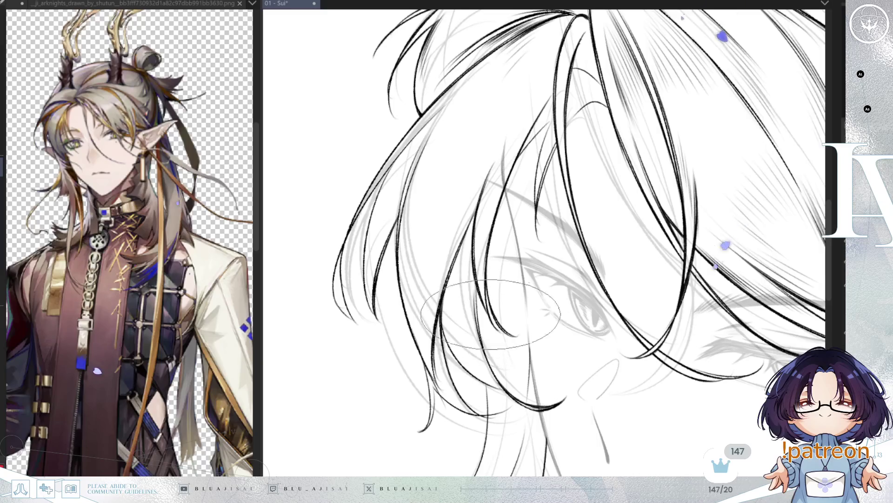
mouse_move(493, 316)
left_mouse_down()
mouse_move(506, 266)
mouse_move(475, 267)
left_mouse_up()
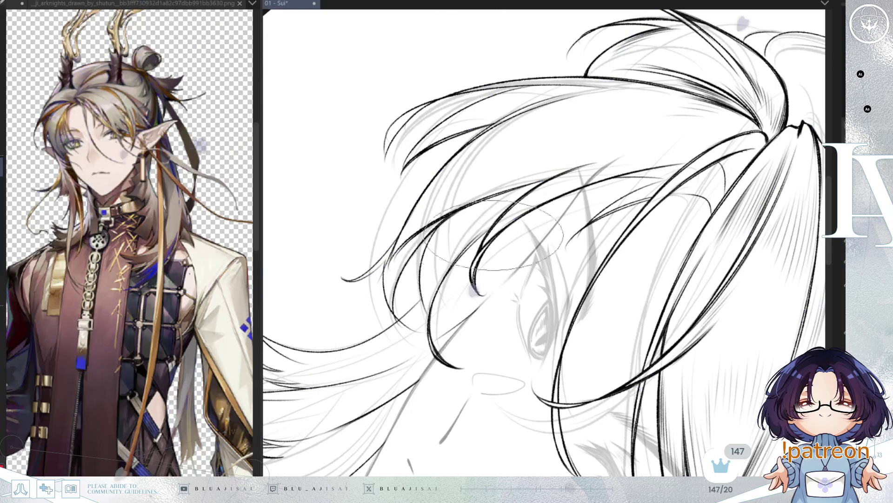
key("minus")
key("minus")
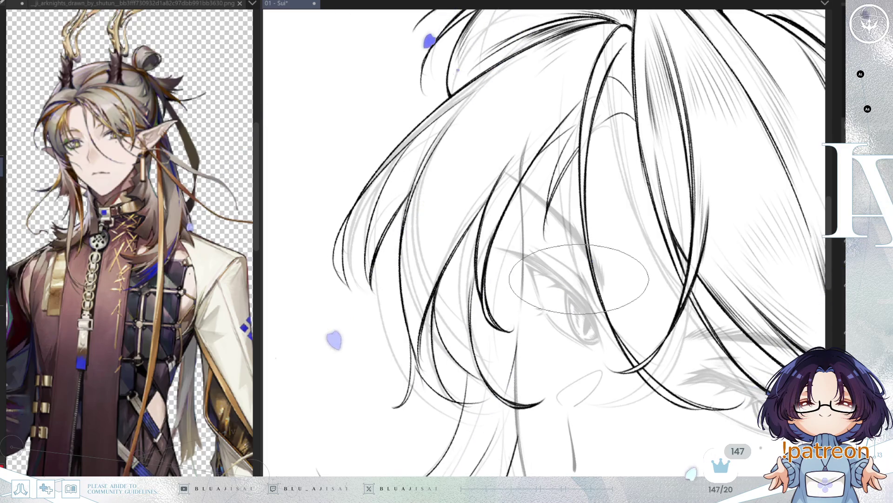
scroll(579, 279, "up", 2)
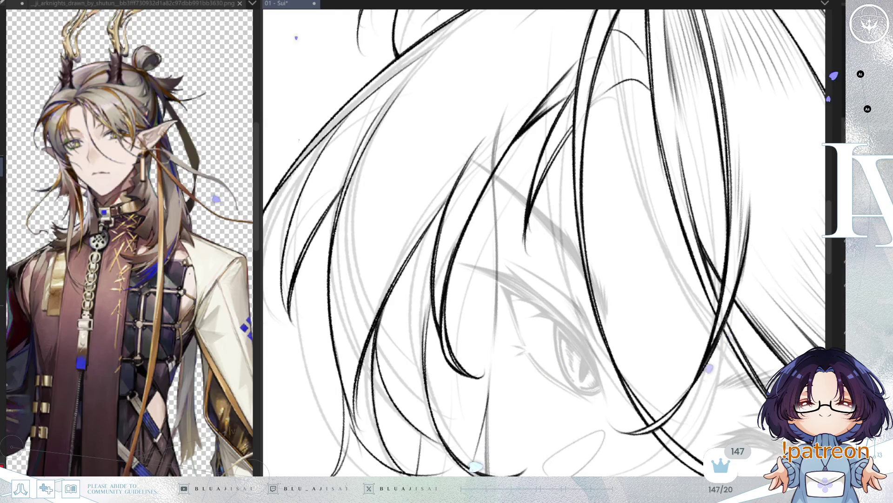
scroll(544, 242, "down", 5)
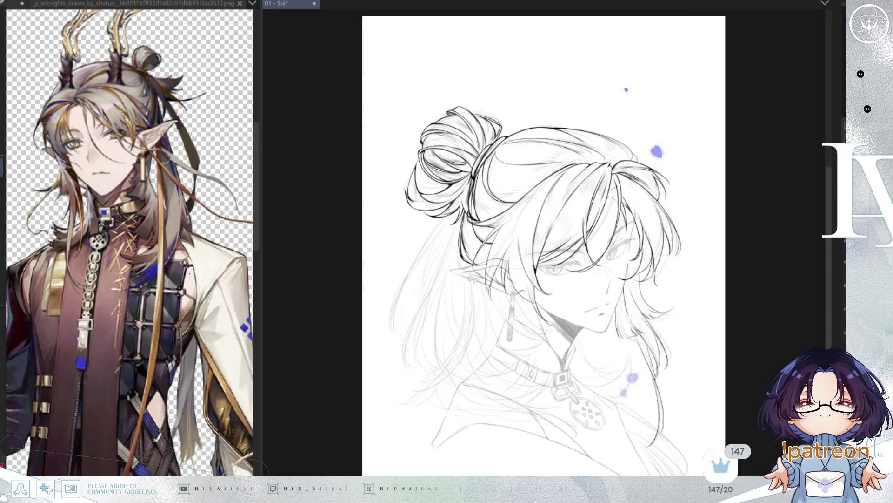
- Zoom back in on the head and save the line art file with Ctrl+S
scroll(651, 309, "up", 5)
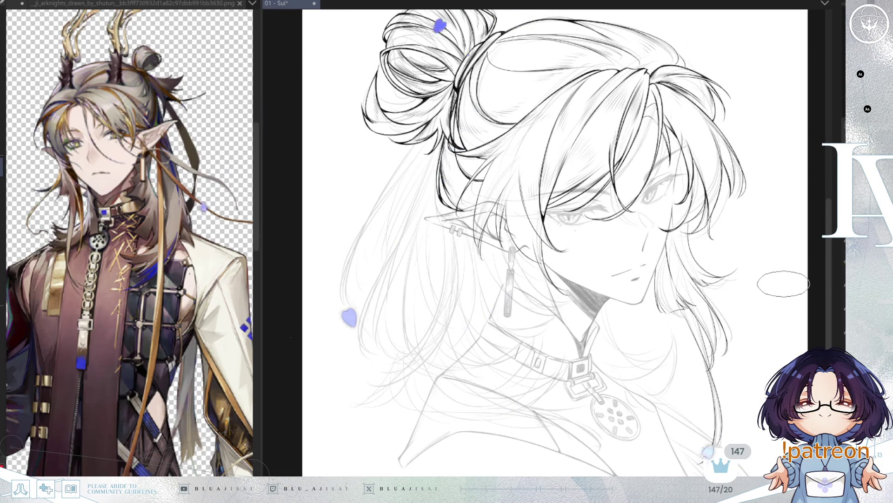
key("ctrl+s")
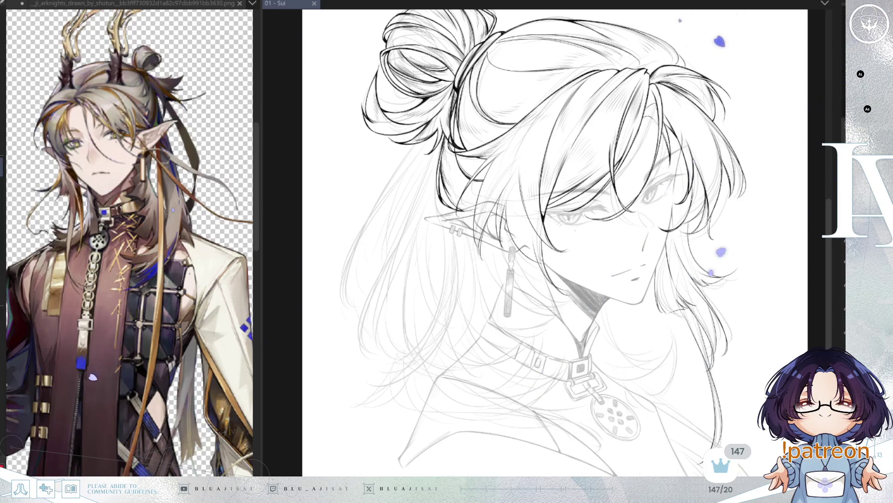
- Delete the collar, earring and pendant sketch lines after inking the hair and bun
key("Delete")
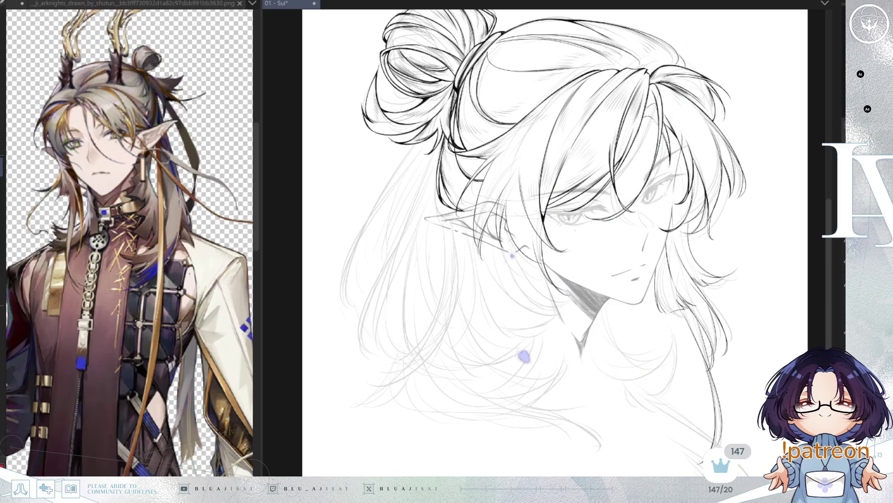
- Zoom and tilt around the pointed ear and eye, restore the canvas angle, and save
scroll(649, 23, "up", 2)
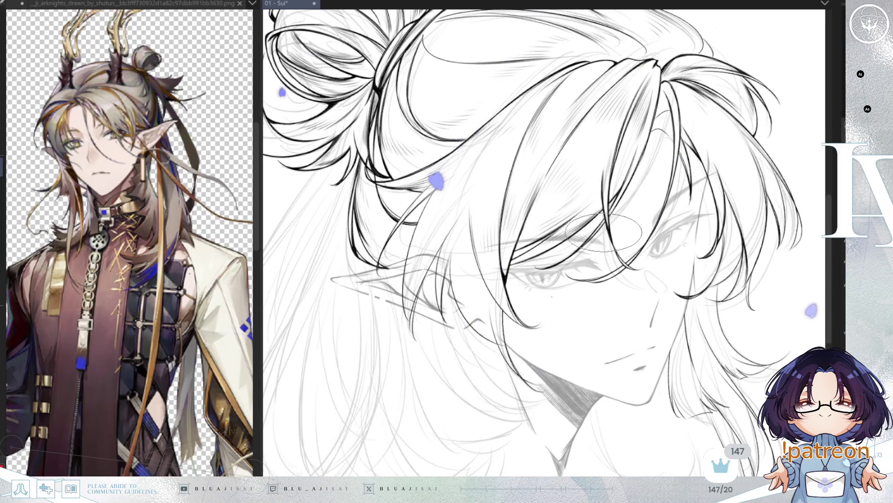
left_click_drag(581, 273, 555, 301)
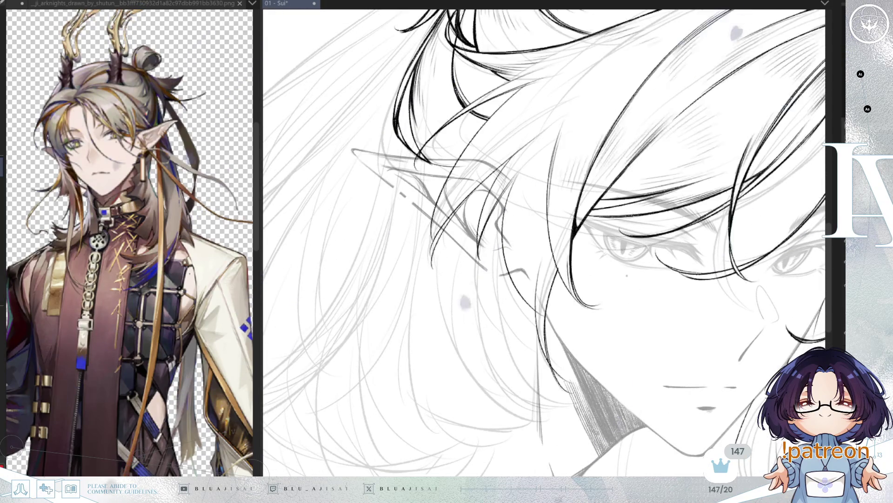
scroll(559, 165, "up", 1)
scroll(549, 162, "up", 1)
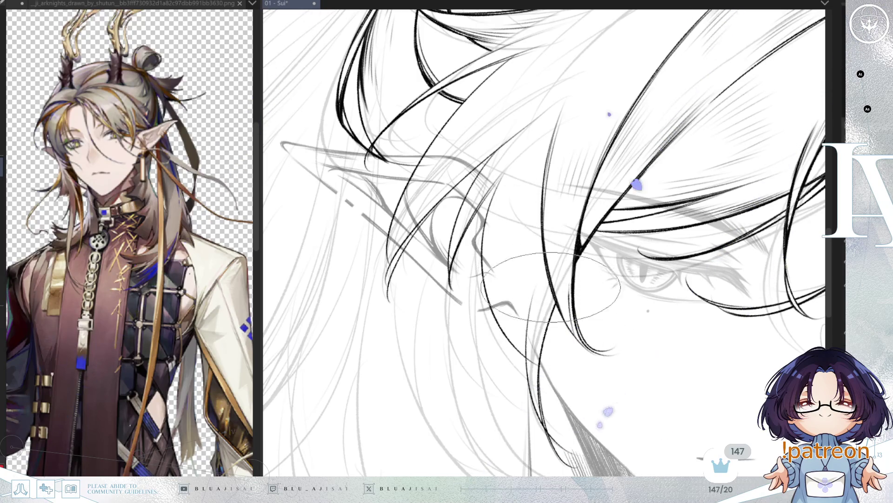
left_click_drag(581, 335, 534, 300)
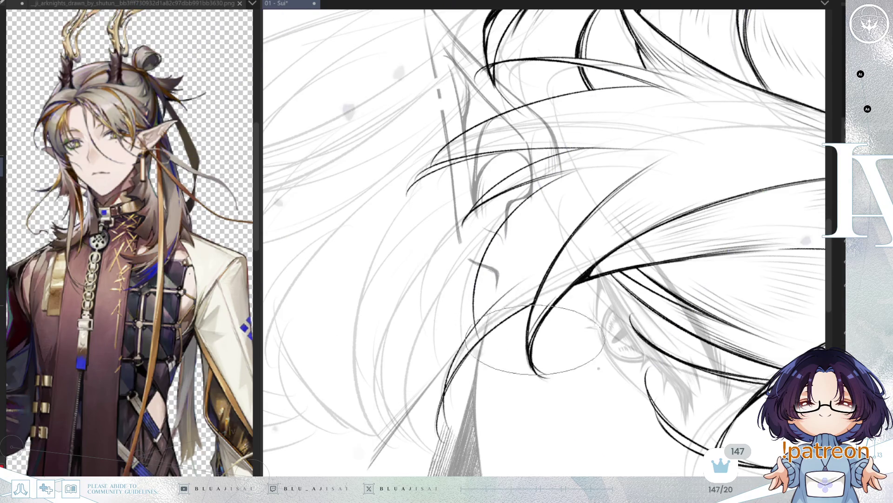
mouse_move(542, 337)
left_mouse_down()
mouse_move(572, 331)
mouse_move(563, 226)
left_mouse_up()
key("Home")
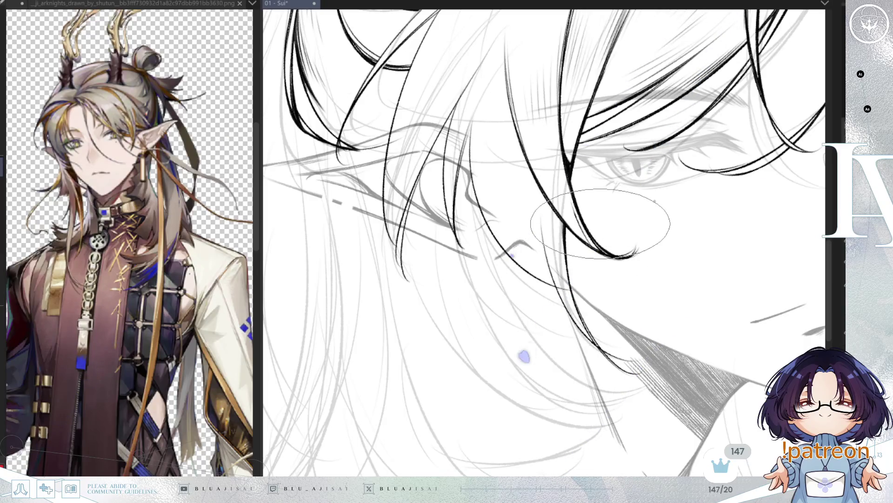
key("ctrl+s")
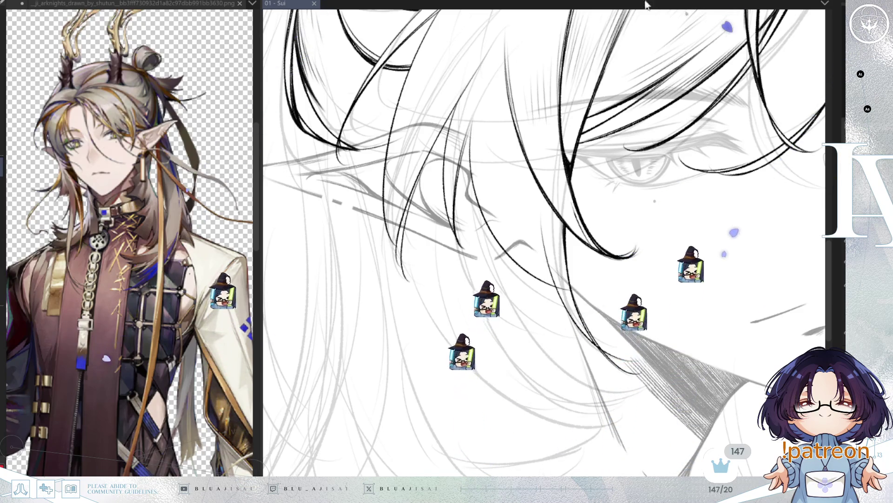
mouse_move(405, 18)
left_mouse_down()
mouse_move(426, 79)
mouse_move(447, 84)
mouse_move(417, 260)
left_mouse_up()
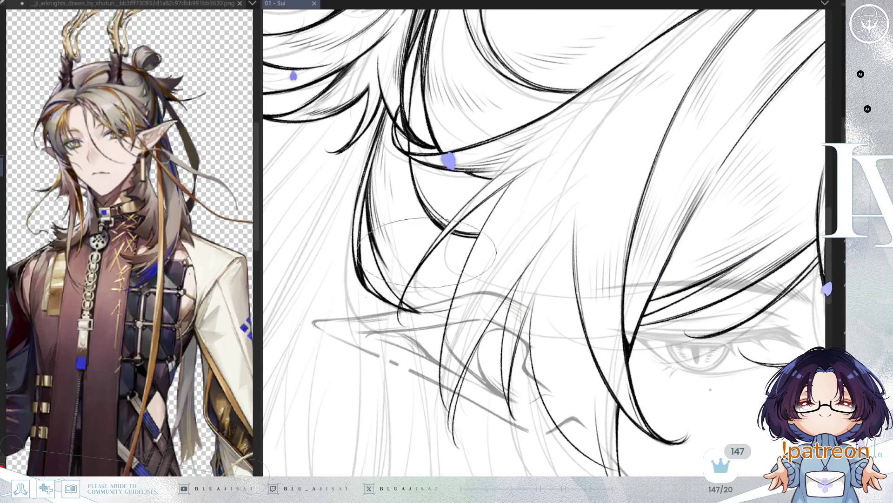
- Mirror the canvas briefly to check it, then rotate clockwise to ink strands over the ear
key("h")
key("h")
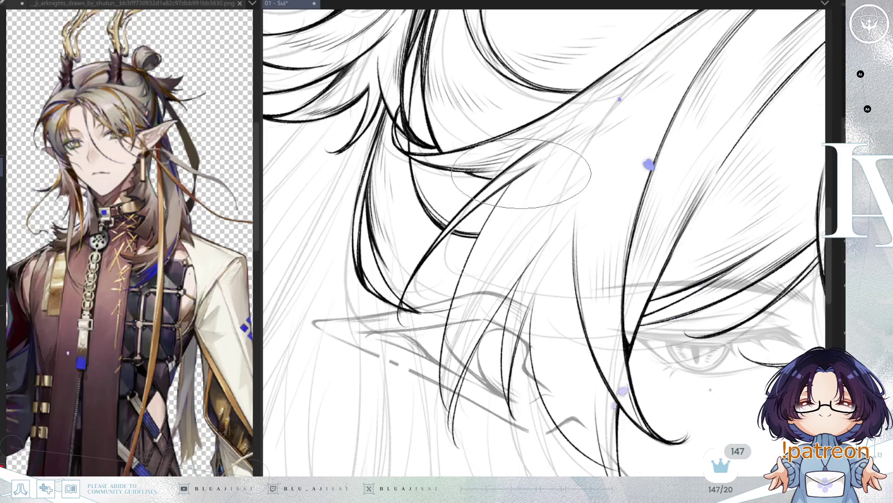
key("End")
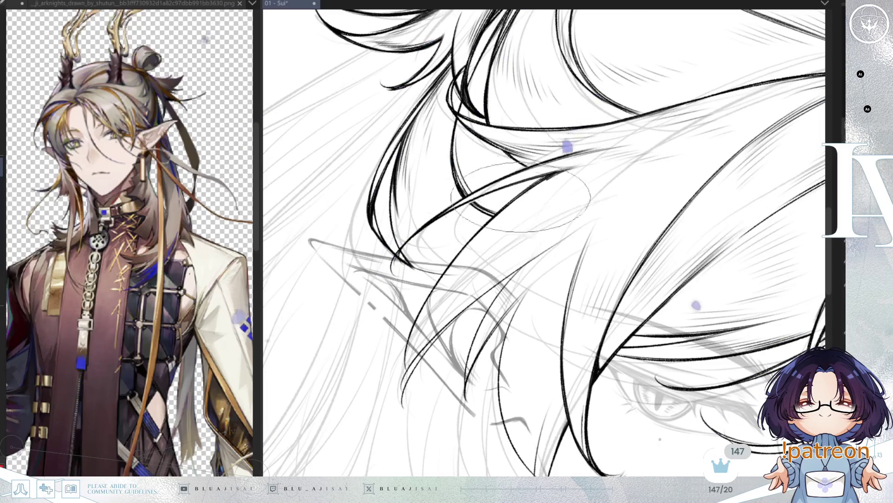
key("End")
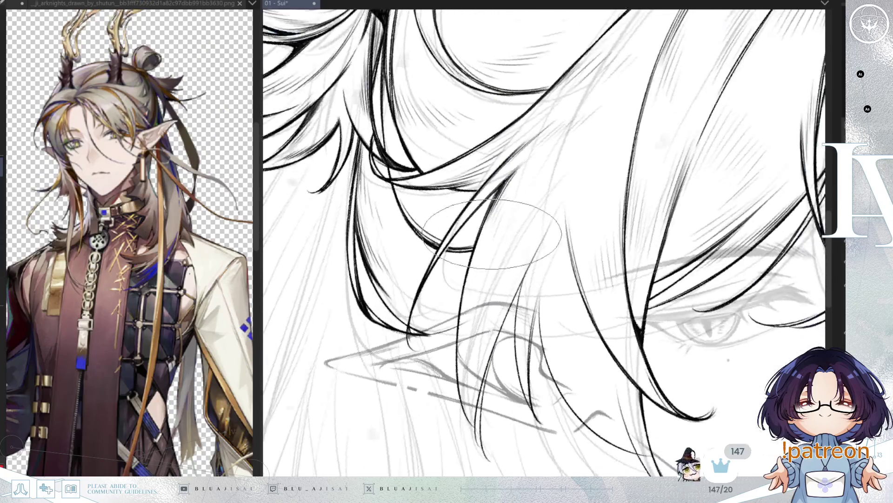
scroll(494, 233, "down", 3)
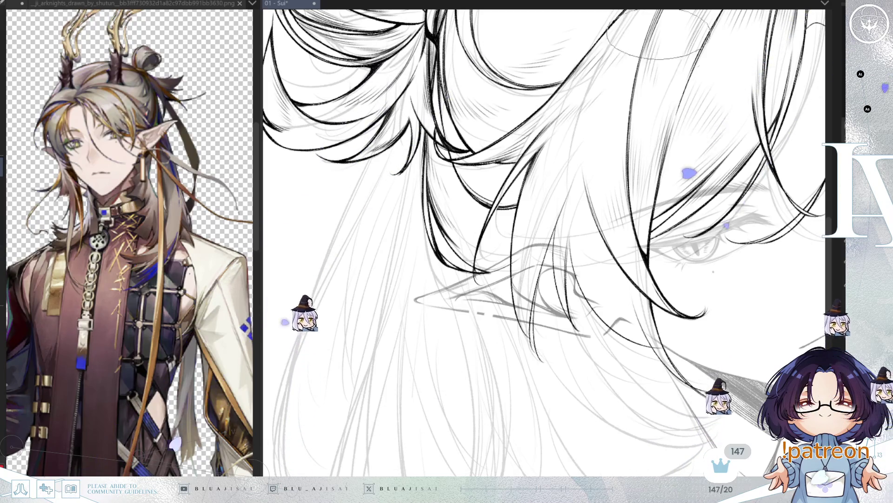
scroll(655, 239, "down", 3)
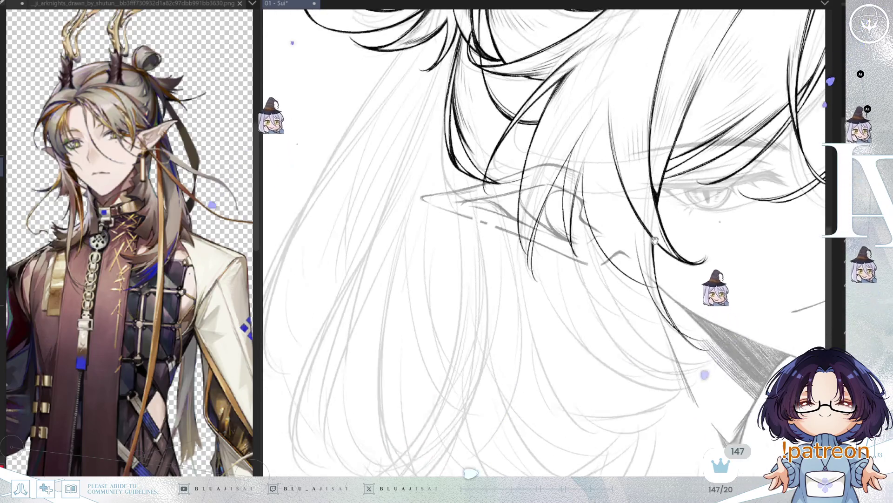
- Ink hair strands over the pointed ear, tilting the canvas clockwise and back to level
scroll(655, 239, "down", 1)
key("End")
key("End")
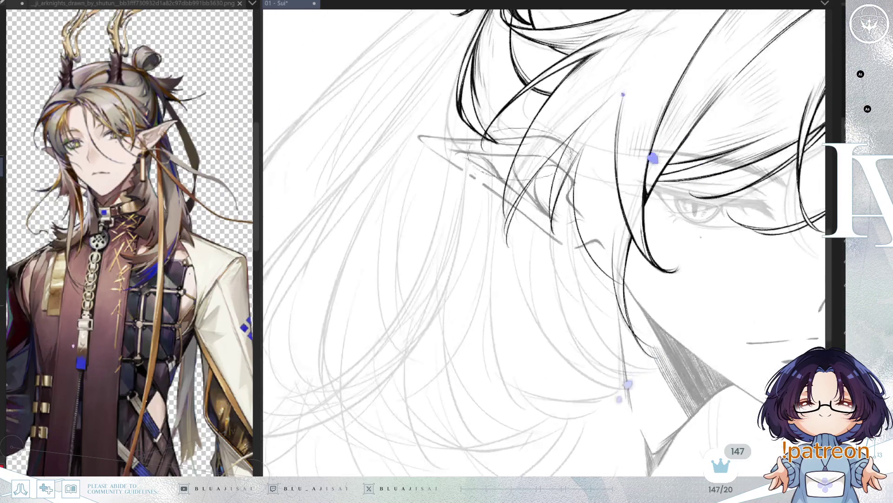
scroll(653, 159, "up", 1)
key("End")
key("End")
key("End")
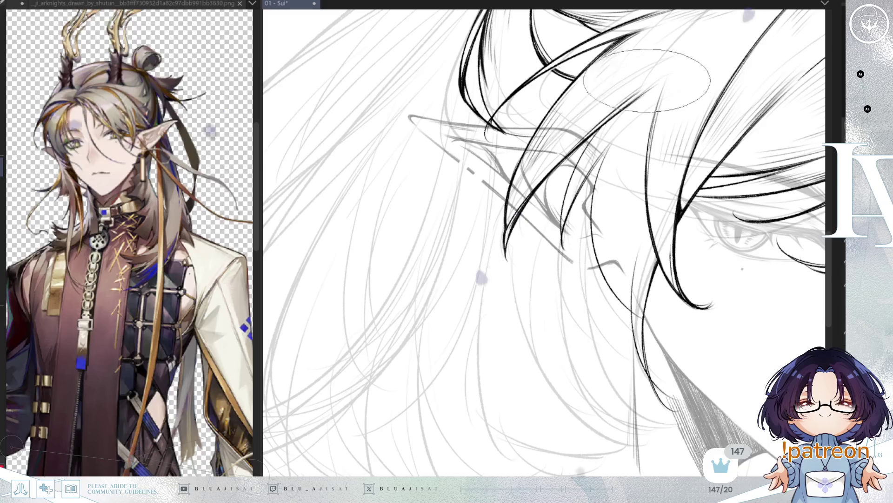
key("minus")
key("minus")
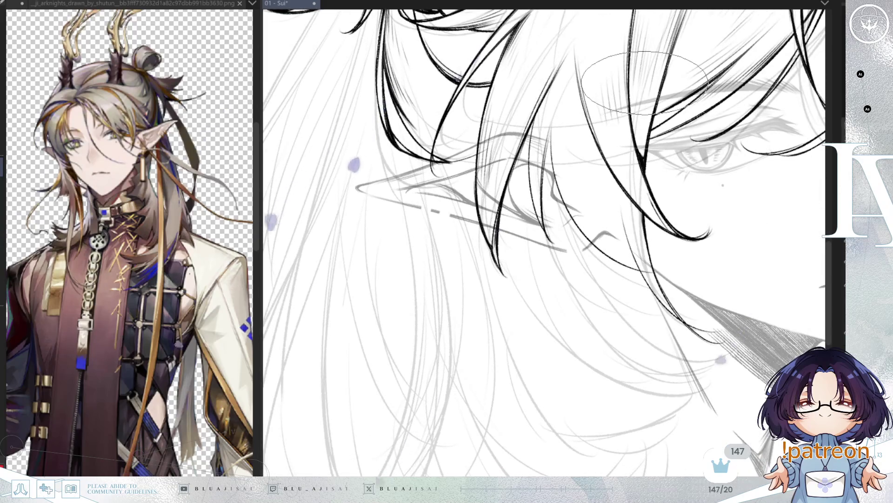
key("asciicircum")
key("asciicircum")
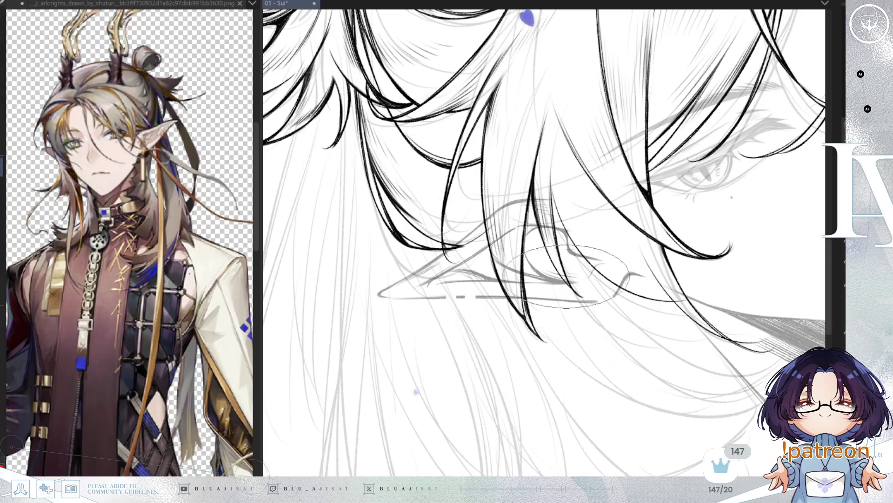
- Angle the canvas for further ear strands, then zoom out to see the whole head and bun
key("asciicircum")
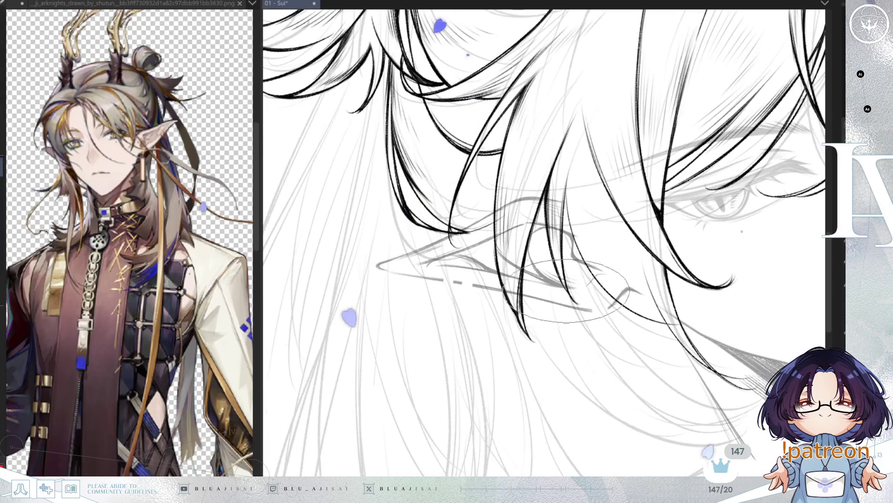
key("asciicircum")
key("asciicircum")
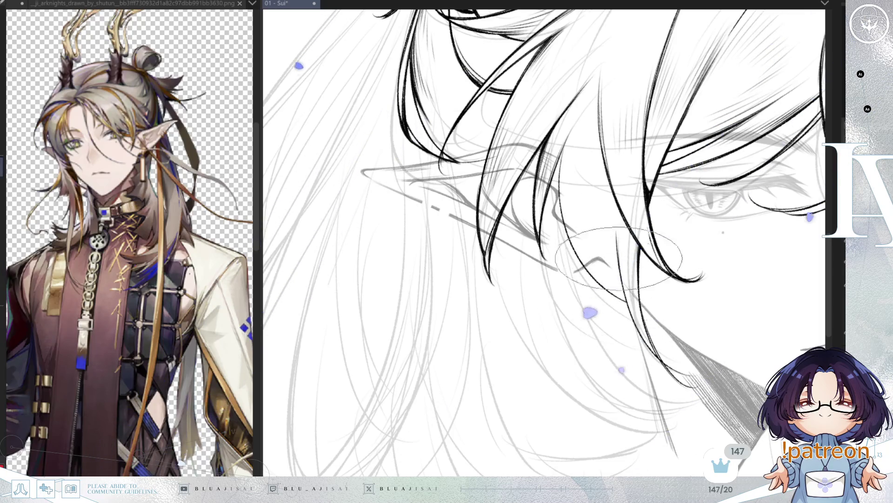
key("asciicircum")
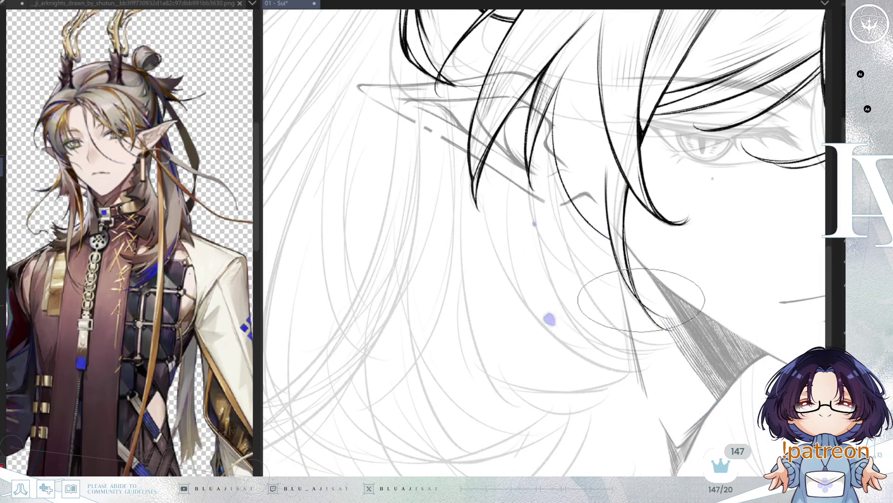
key("asciicircum")
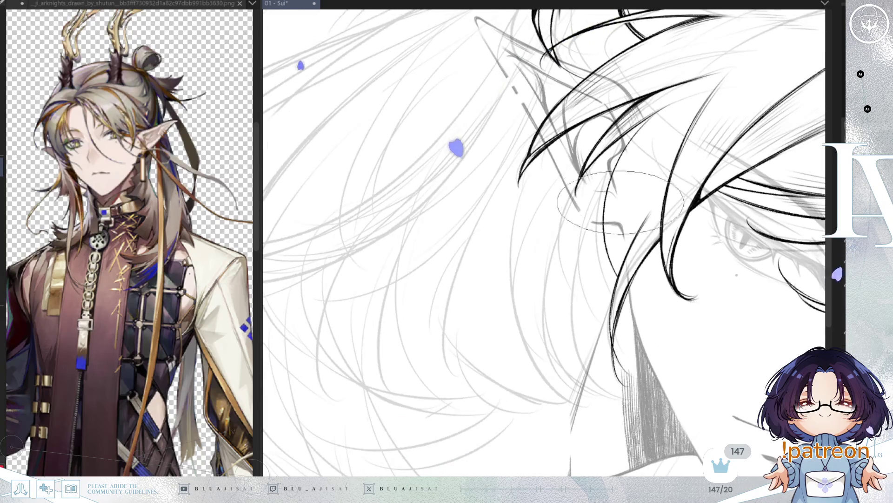
key("asciicircum")
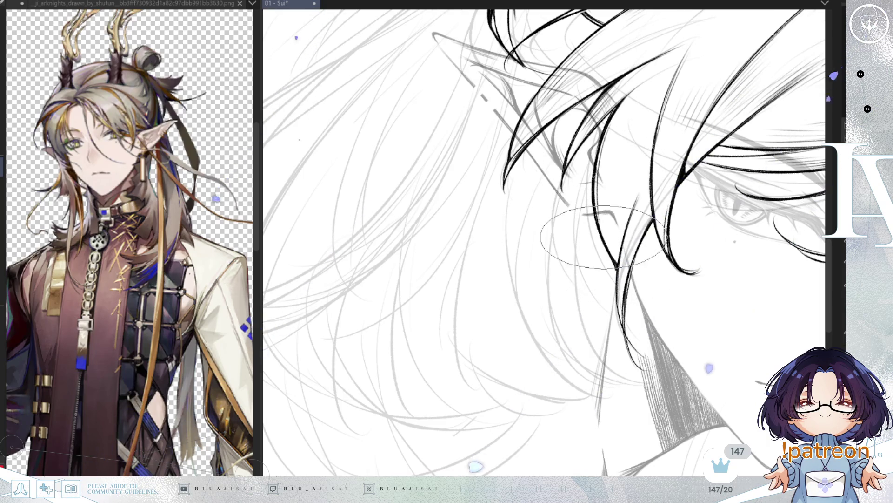
scroll(693, 153, "down", 3)
mouse_move(693, 153)
left_mouse_down()
mouse_move(766, 112)
mouse_move(780, 130)
left_mouse_up()
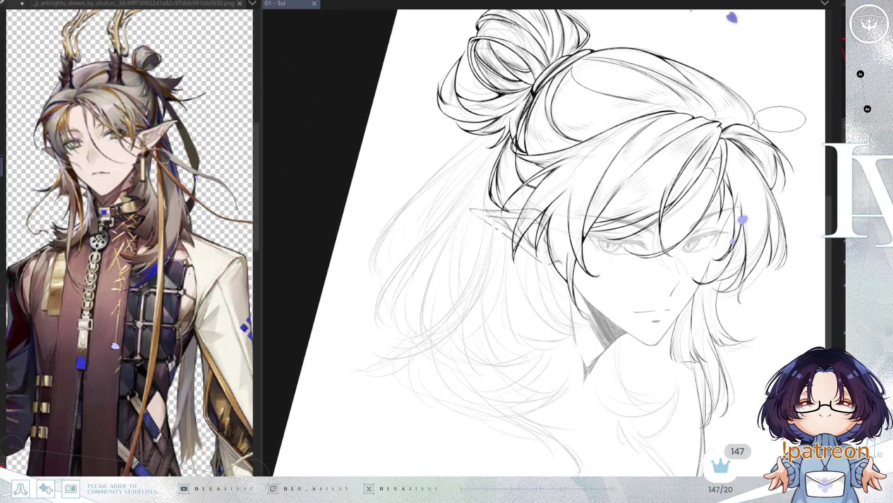
- Reset the rotation upright, mirror the canvas, and zoom in on the face and nearby hair
left_click_drag(661, 146, 611, 226)
key("Delete")
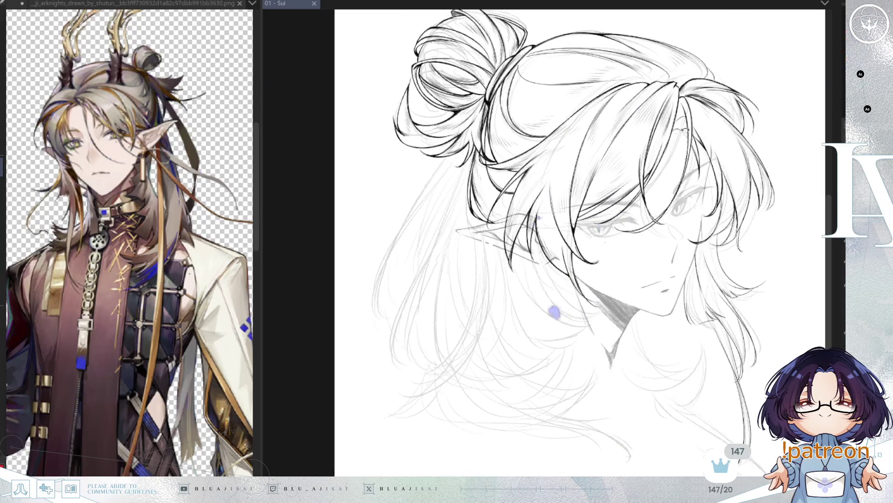
scroll(530, 8, "up", 2)
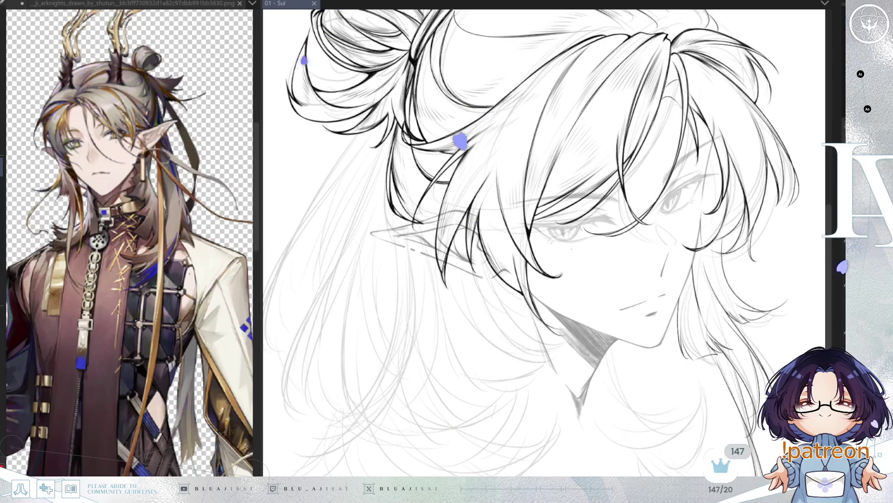
scroll(757, 285, "up", 1)
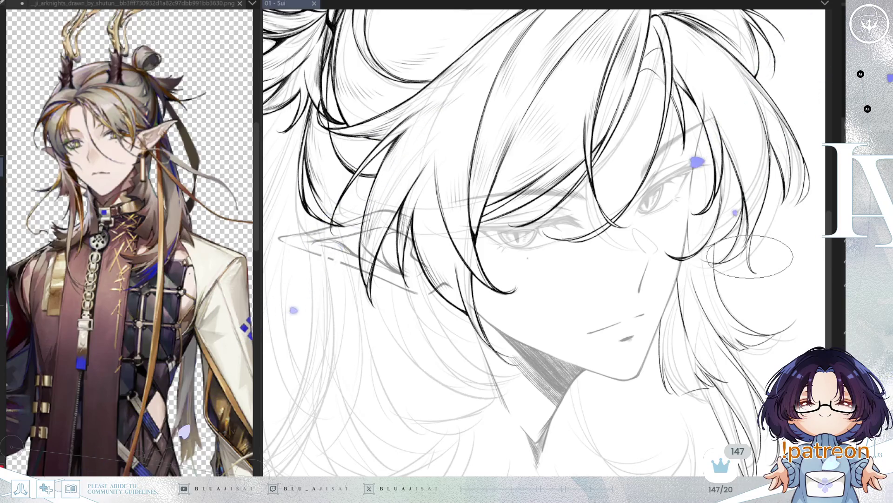
key("m")
left_click_drag(529, 280, 578, 189)
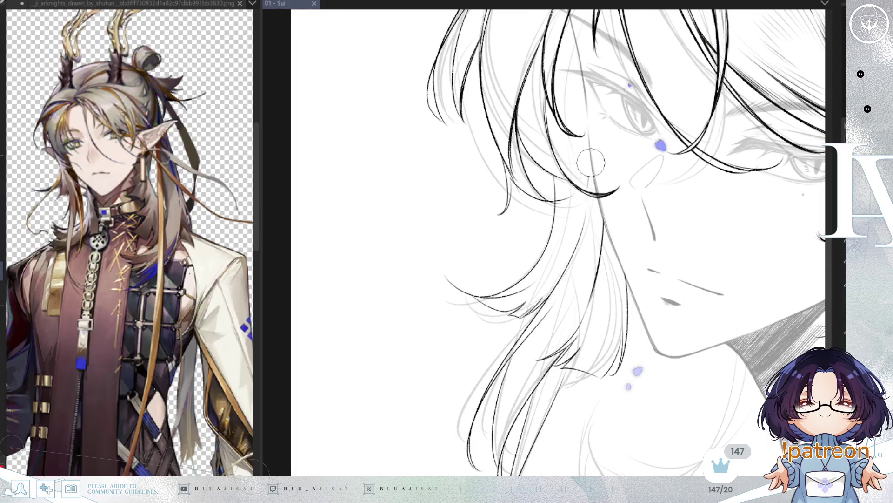
- Trace the long side strands beside the cheek down toward the neck, rotating between strokes
scroll(588, 184, "up", 2)
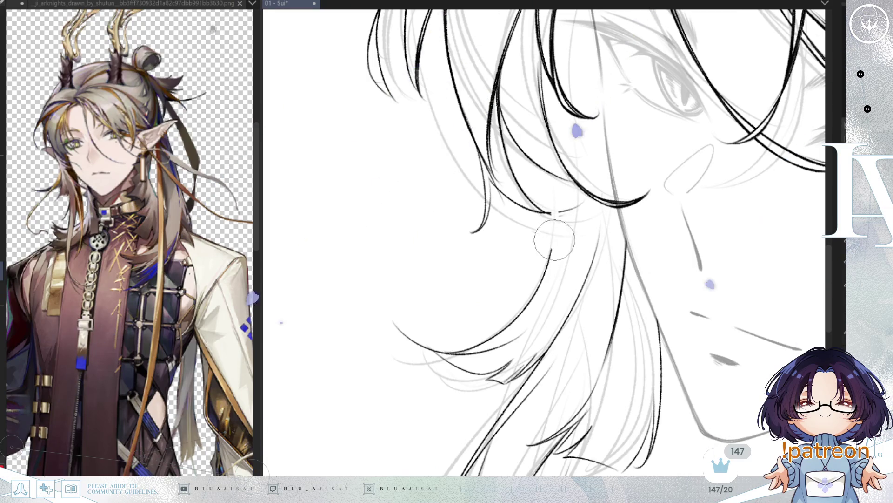
key("minus")
key("minus")
key("equal")
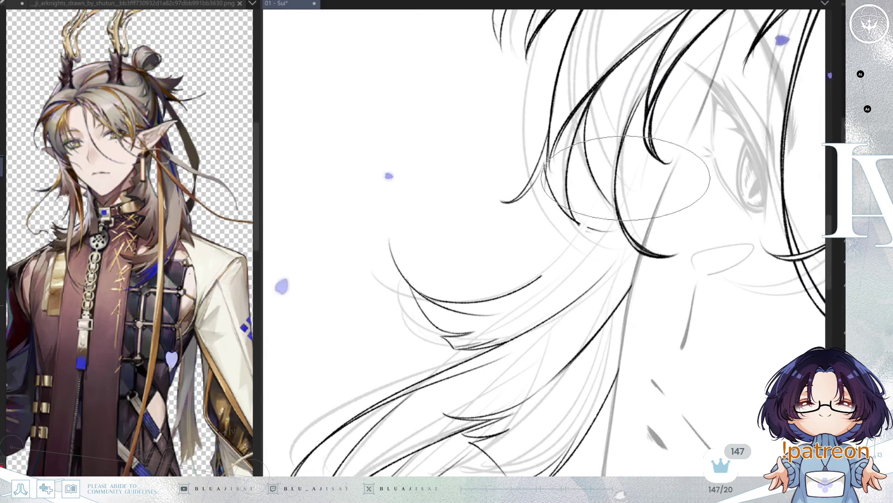
key("minus")
key("minus")
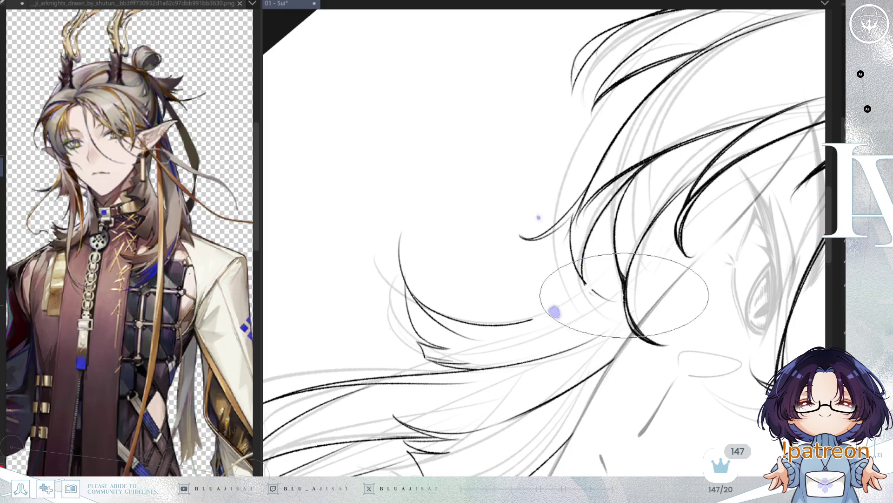
key("minus")
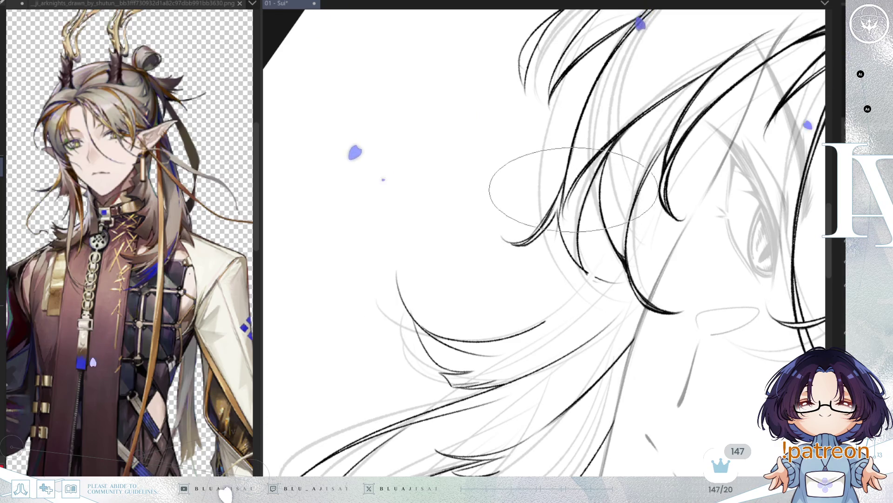
key("minus")
key("minus")
key("minus")
key("minus")
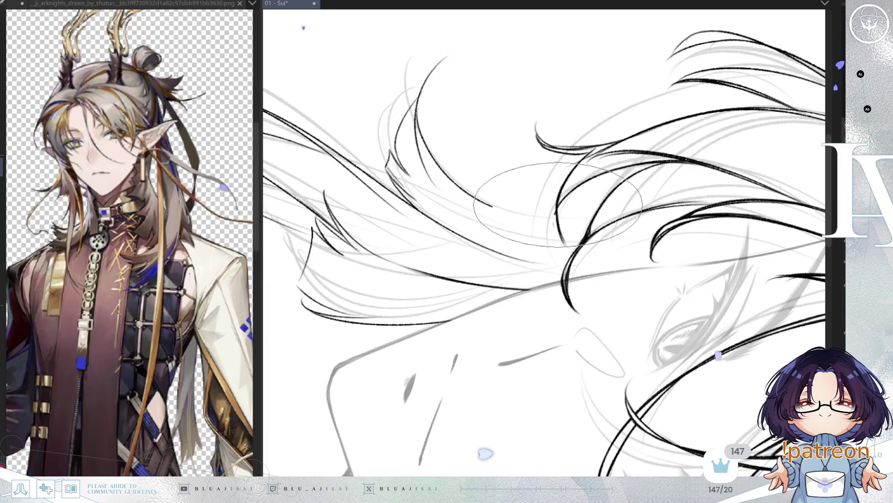
mouse_move(625, 183)
left_mouse_down()
mouse_move(618, 163)
mouse_move(605, 176)
mouse_move(651, 140)
mouse_move(708, 125)
left_mouse_up()
left_click_drag(681, 227, 695, 199)
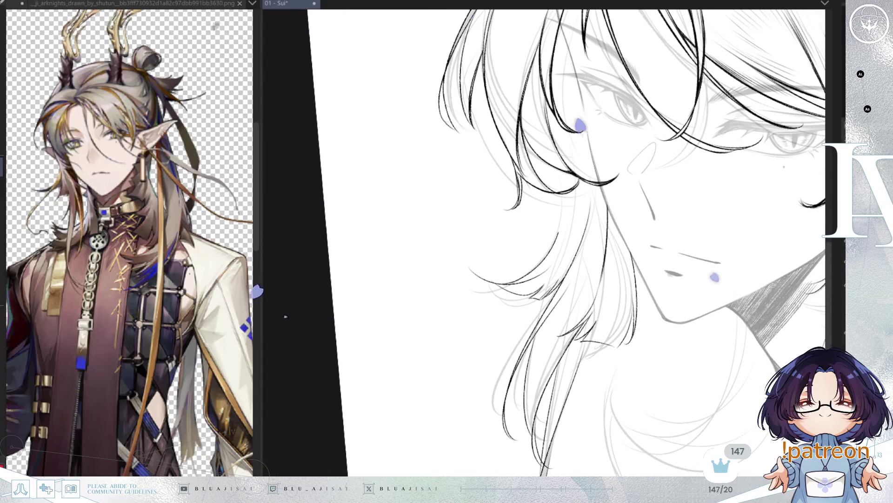
left_click_drag(800, 167, 619, 161)
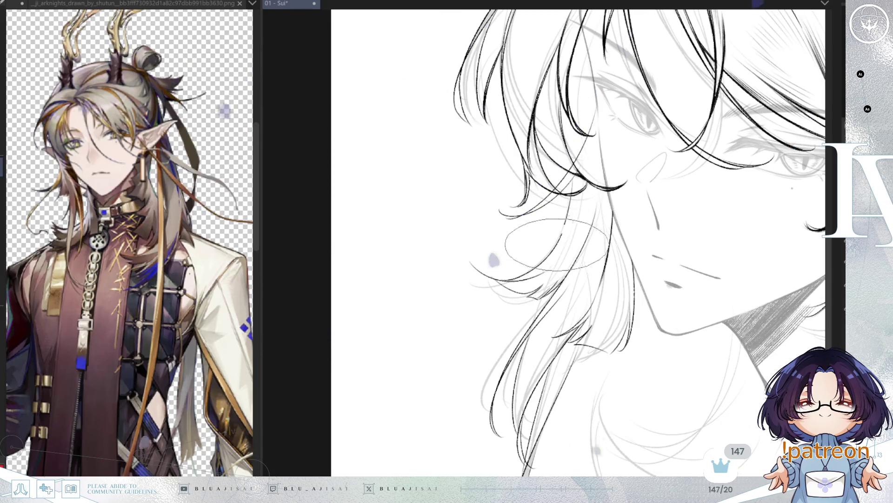
scroll(766, 122, "down", 1)
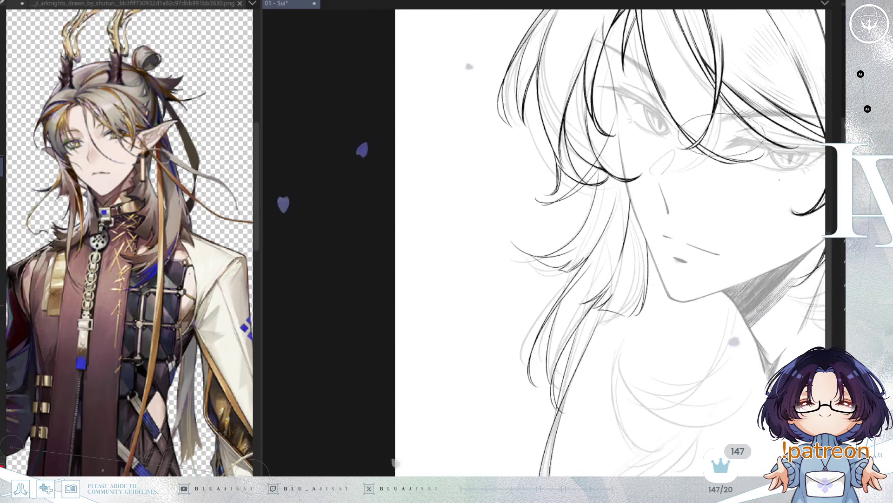
- Save the drawing, zoom out to the whole head, and flip the view back unmirrored
key("ctrl+s")
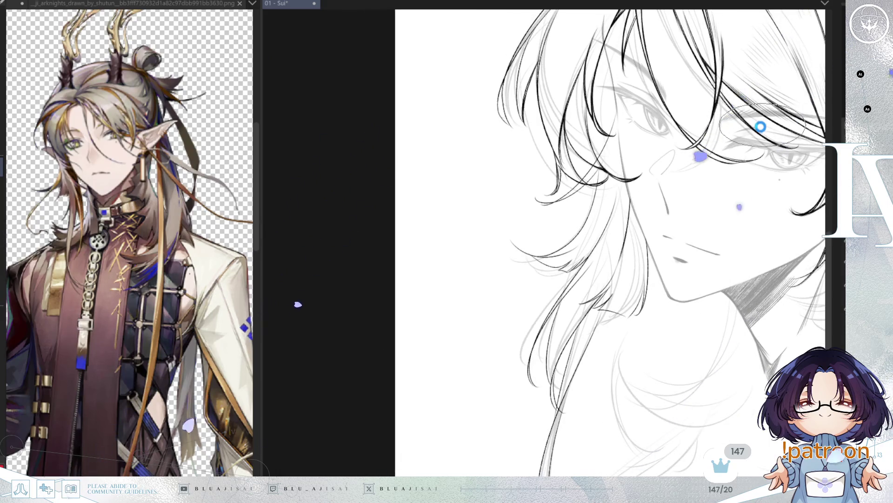
scroll(749, 134, "down", 2)
left_click_drag(775, 152, 658, 150)
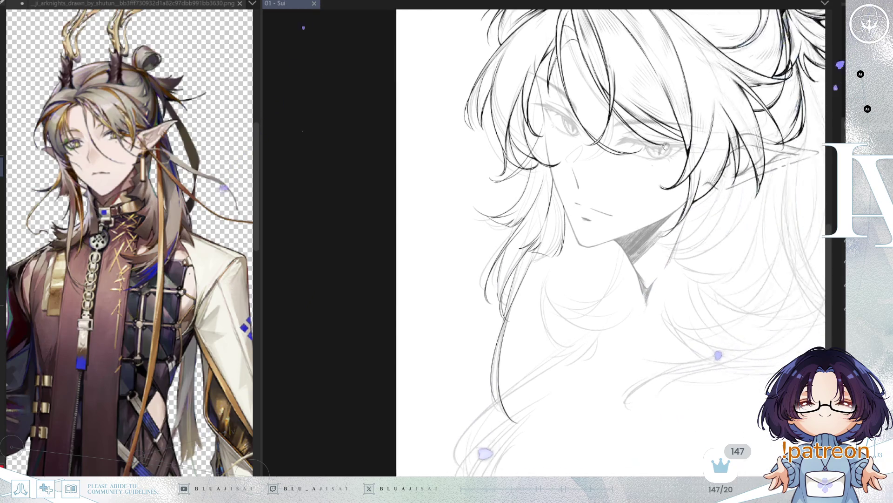
key("h")
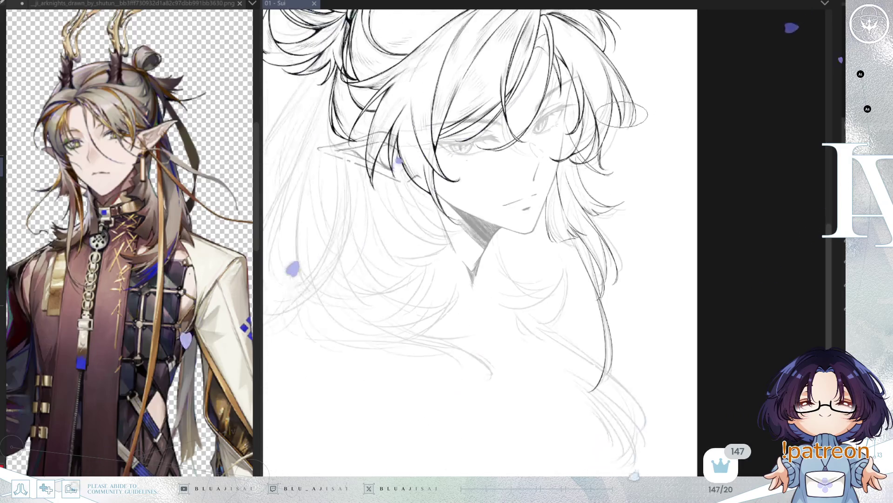
- Ink tapered black strands along the long hair beside the jaw, mirroring and rotating the view
key("ctrl+plus")
key("ctrl+plus")
key("ctrl+plus")
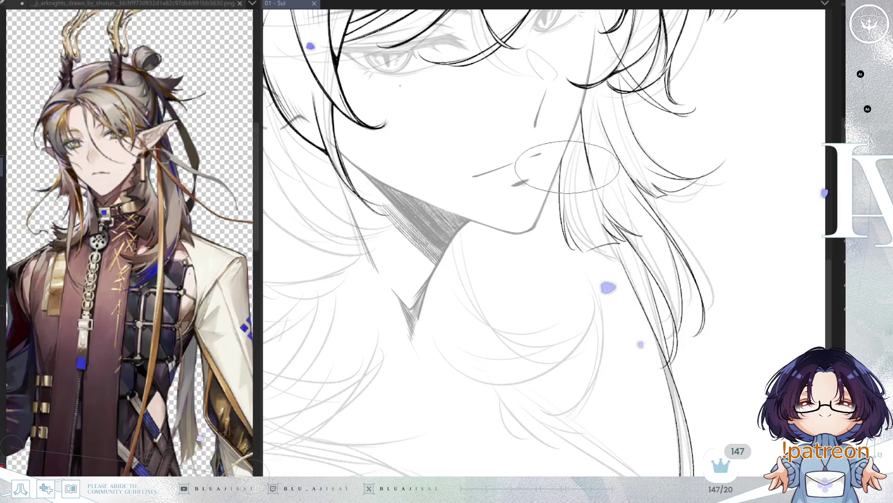
left_click(559, 163)
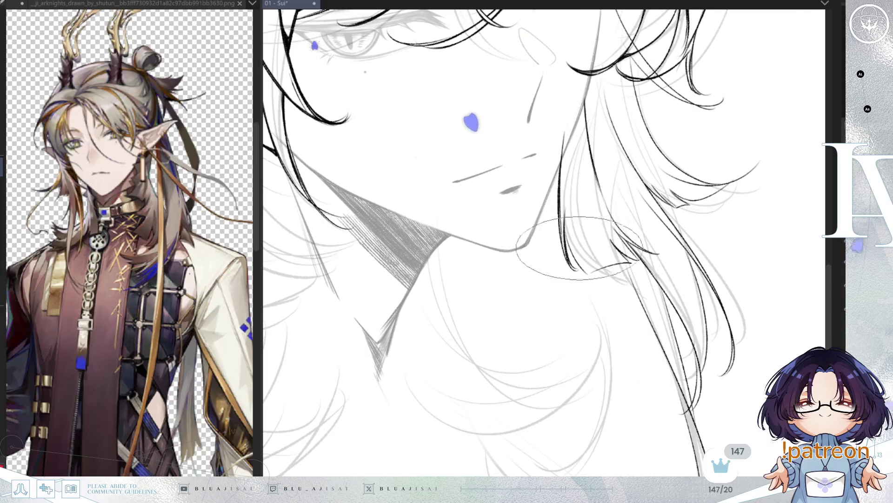
key("End")
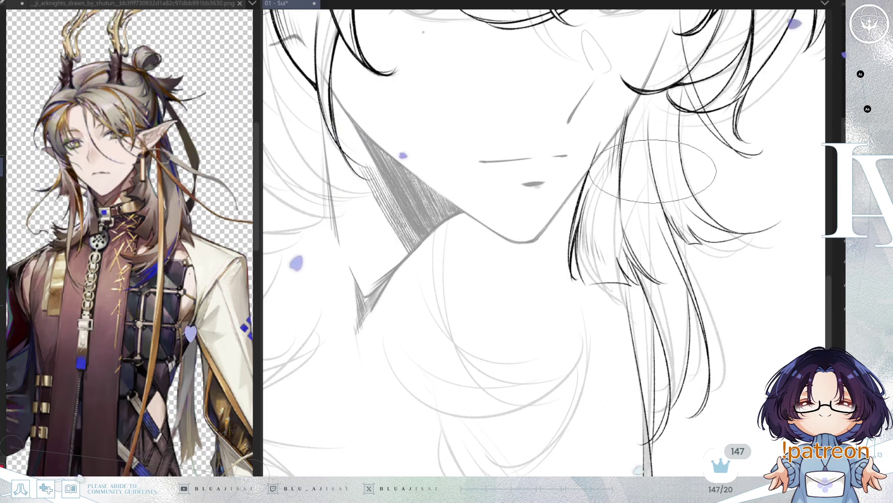
left_click_drag(665, 175, 604, 200)
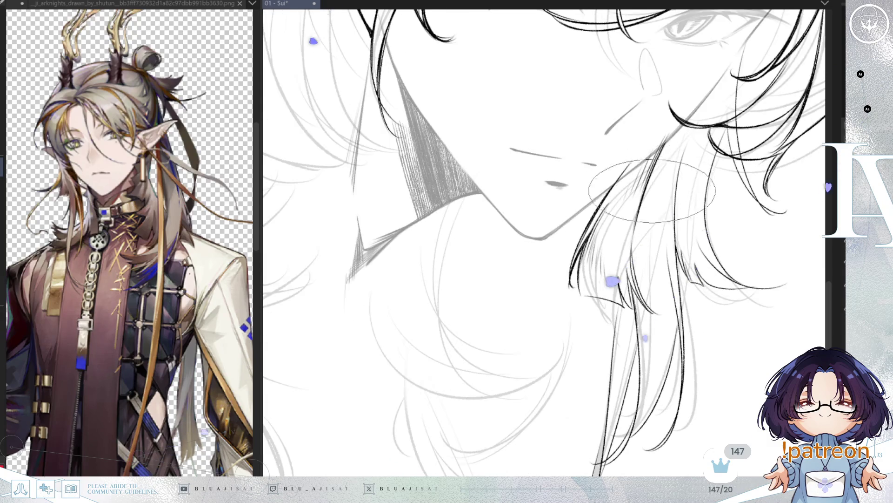
scroll(581, 224, "up", 2)
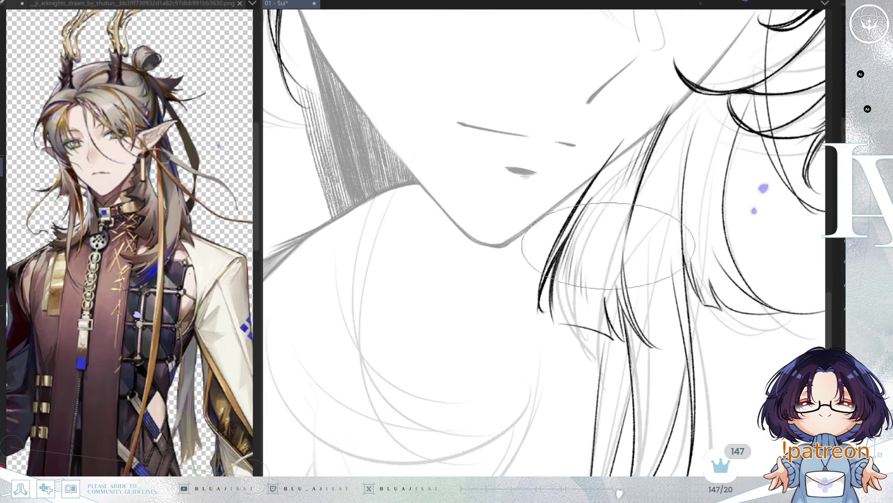
key("m")
left_click_drag(590, 220, 610, 259)
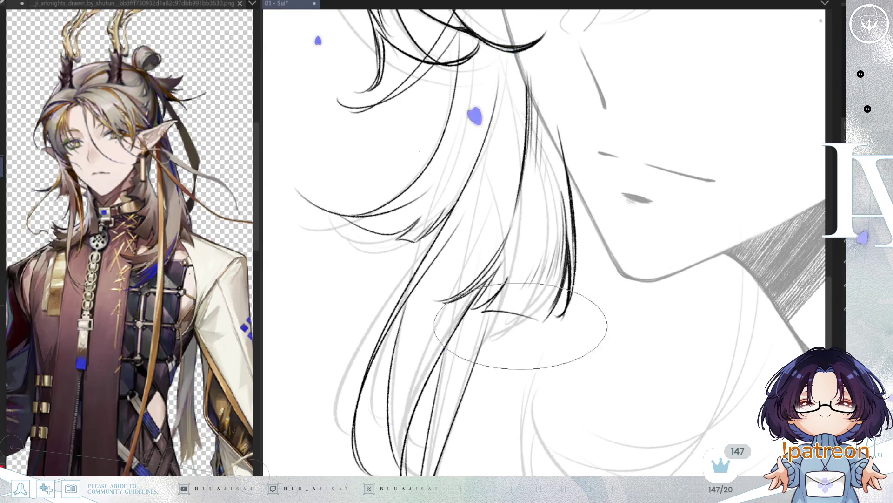
left_click_drag(509, 249, 551, 240)
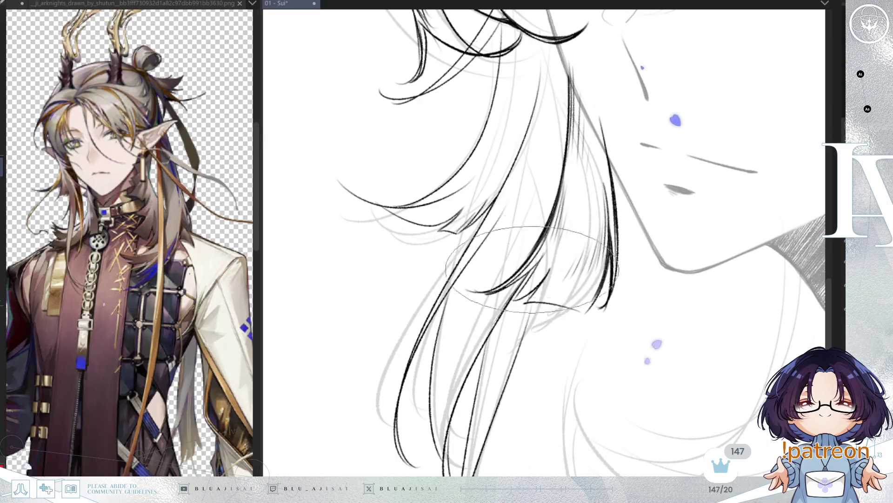
left_click_drag(527, 275, 499, 287)
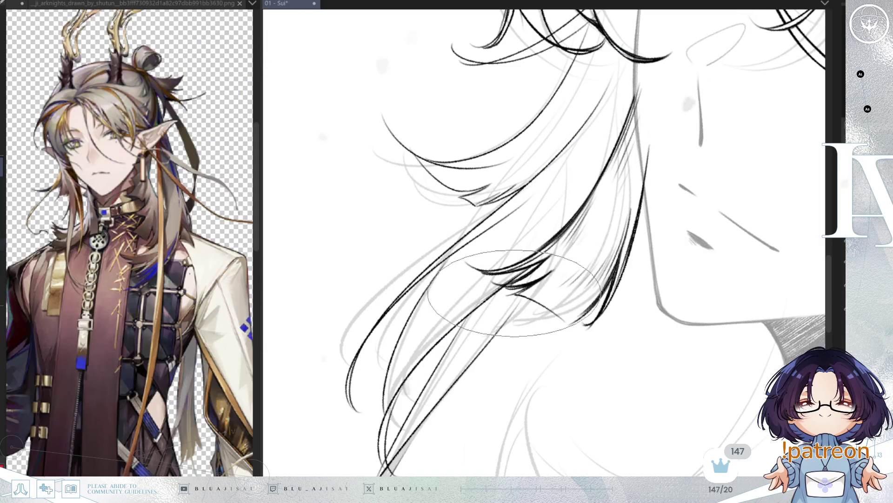
mouse_move(555, 272)
left_mouse_down()
mouse_move(521, 286)
mouse_move(570, 315)
left_mouse_up()
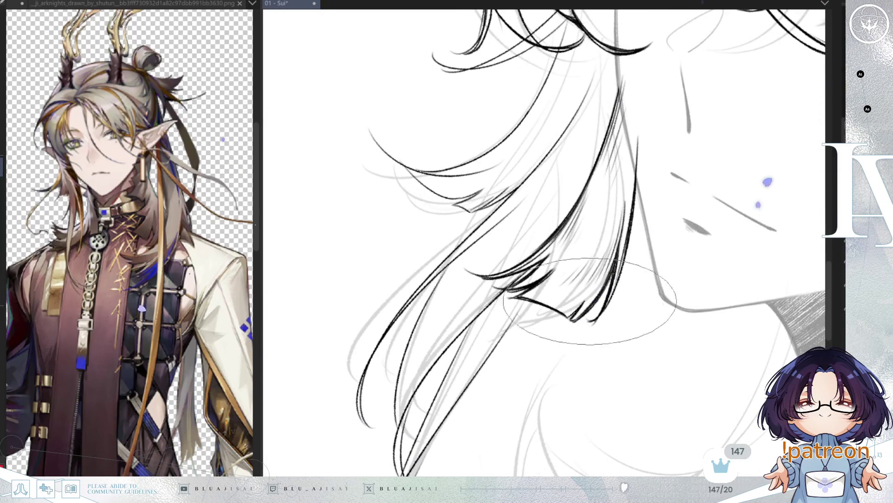
mouse_move(629, 105)
left_mouse_down()
mouse_move(577, 261)
mouse_move(568, 241)
mouse_move(606, 231)
mouse_move(516, 330)
mouse_move(604, 167)
left_mouse_up()
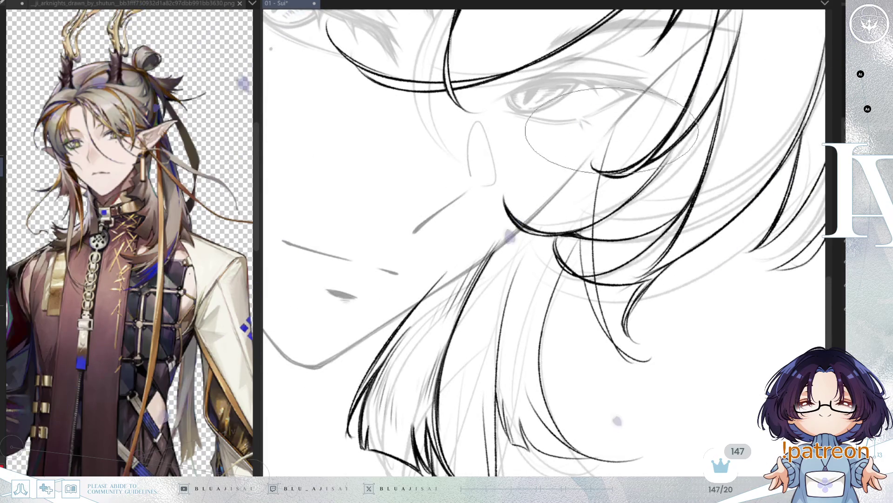
- Draw more tapered black strands into the hair clump hanging below the jaw, rotating the canvas between strokes
left_click_drag(628, 86, 598, 242)
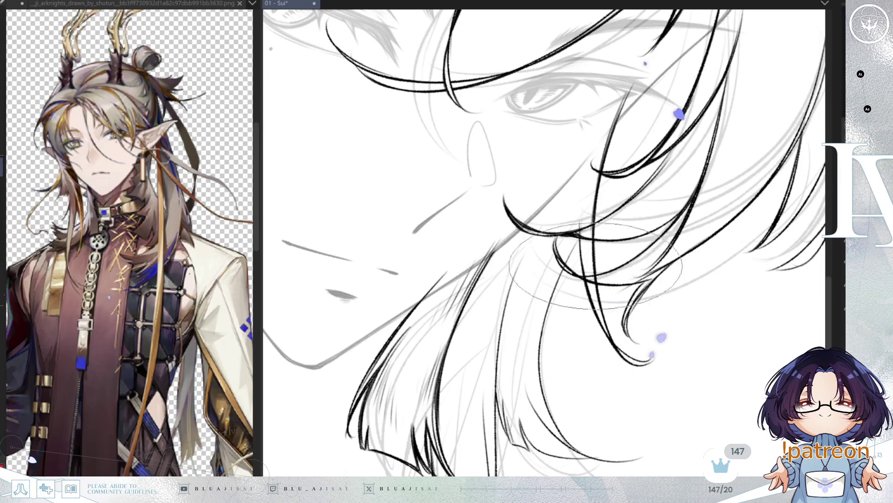
left_click_drag(584, 203, 560, 221)
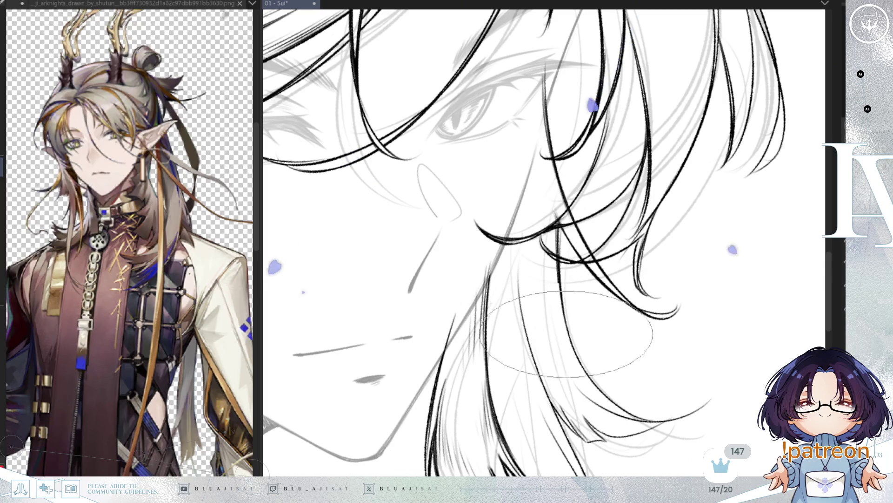
mouse_move(561, 312)
left_mouse_down()
mouse_move(542, 204)
mouse_move(550, 256)
left_mouse_up()
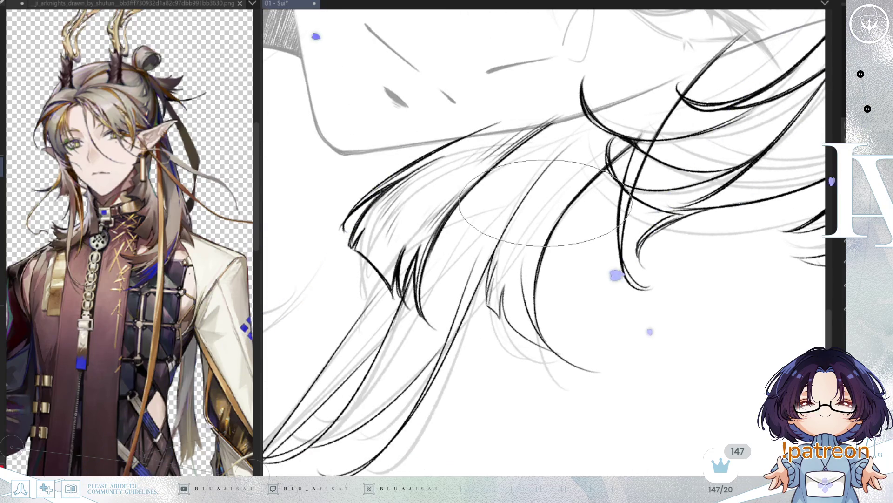
left_click_drag(549, 162, 520, 206)
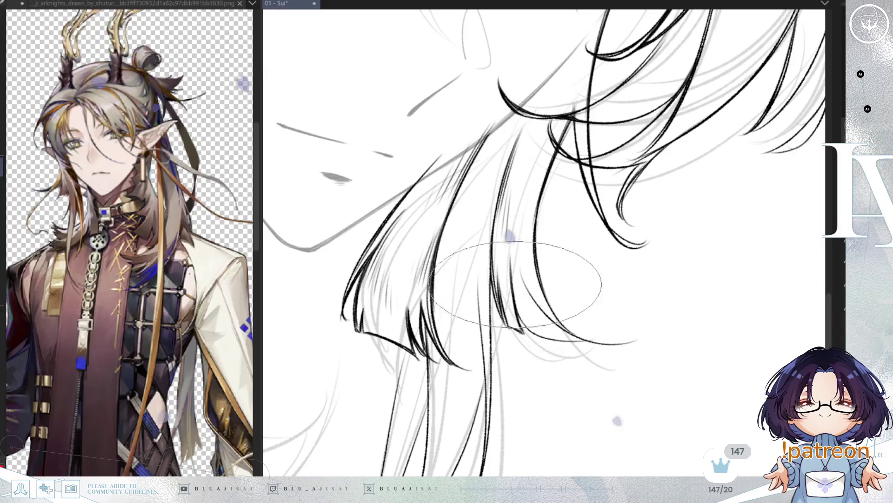
key("asciicircum")
key("asciicircum")
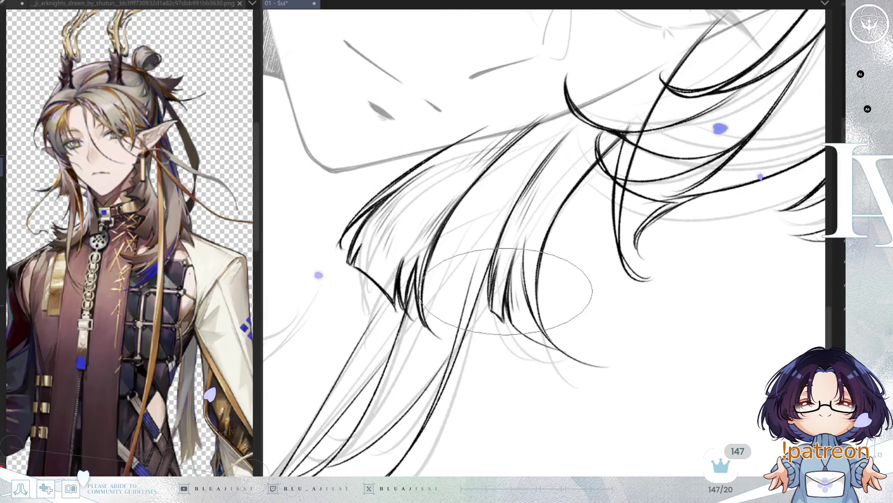
key("asciicircum")
key("asciicircum")
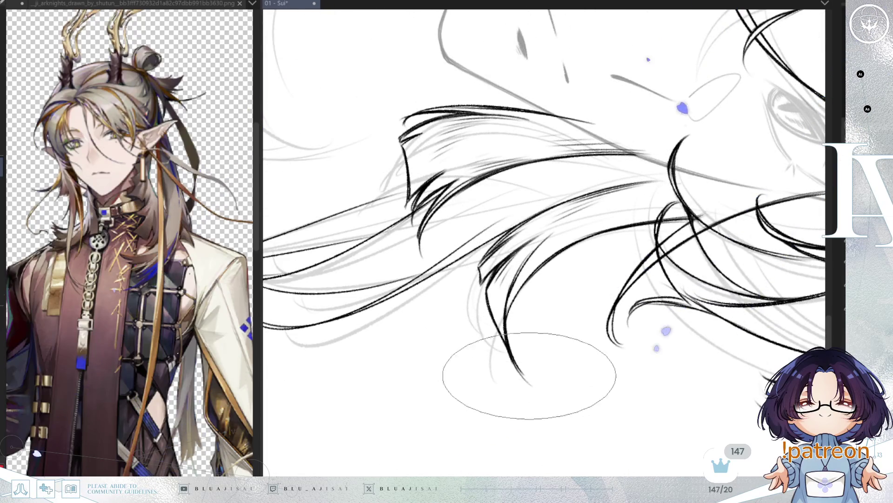
- Carry the hanging lock down with a long tapered black strand toward the grey lower locks
key("minus")
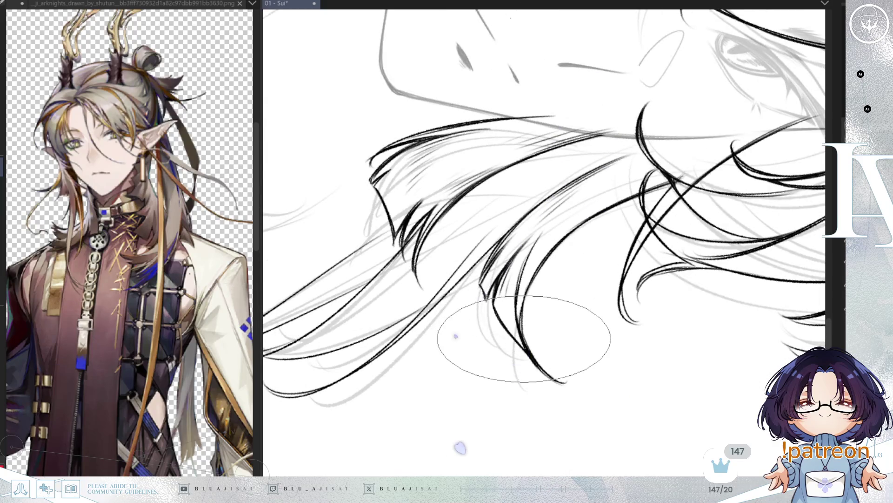
left_click_drag(524, 332, 681, 110)
left_click_drag(619, 162, 598, 192)
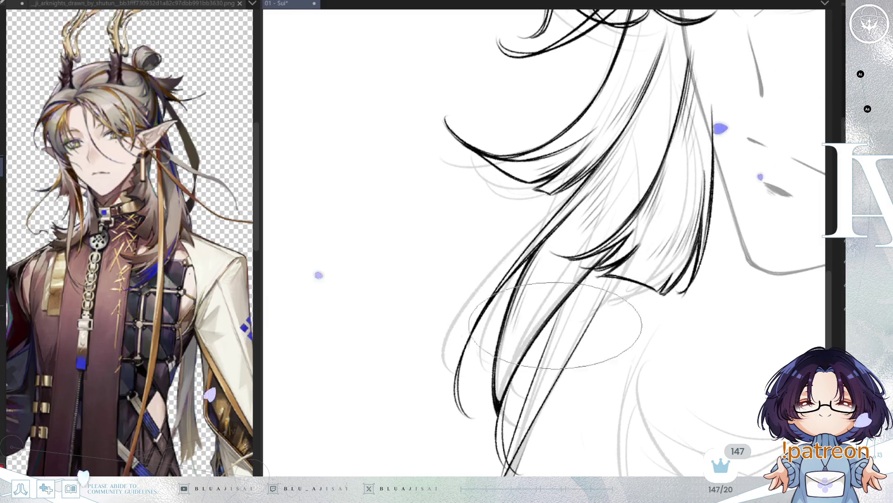
left_click_drag(559, 316, 585, 218)
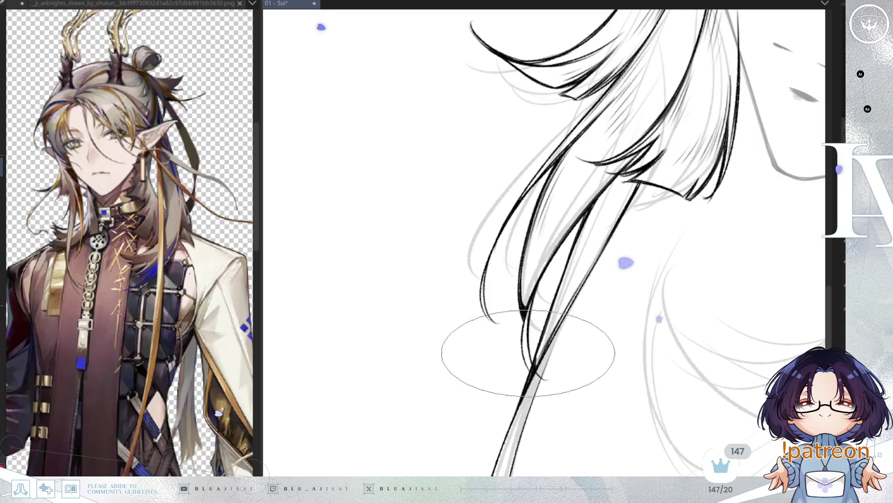
mouse_move(510, 335)
left_mouse_down()
mouse_move(528, 333)
mouse_move(493, 330)
mouse_move(567, 246)
mouse_move(535, 223)
mouse_move(509, 149)
left_mouse_up()
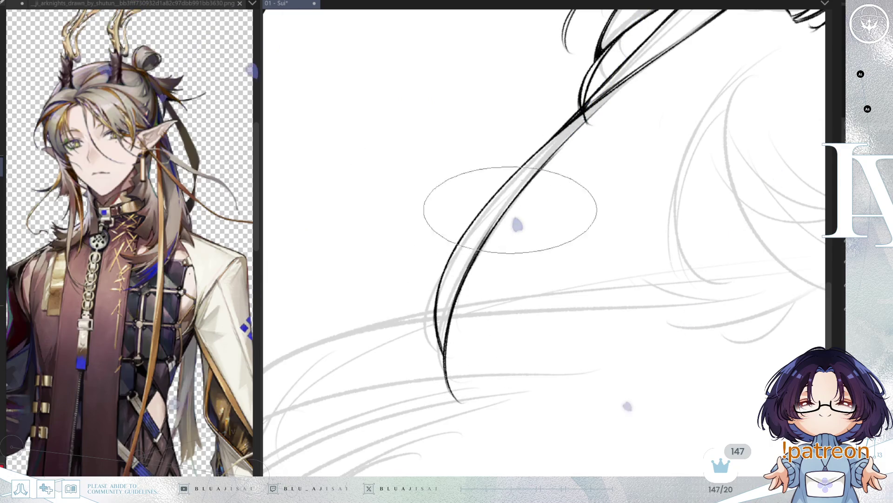
- Ink the first front hair strands across the face, mirroring the view to check them
left_click_drag(574, 144, 523, 284)
key("minus")
key("minus")
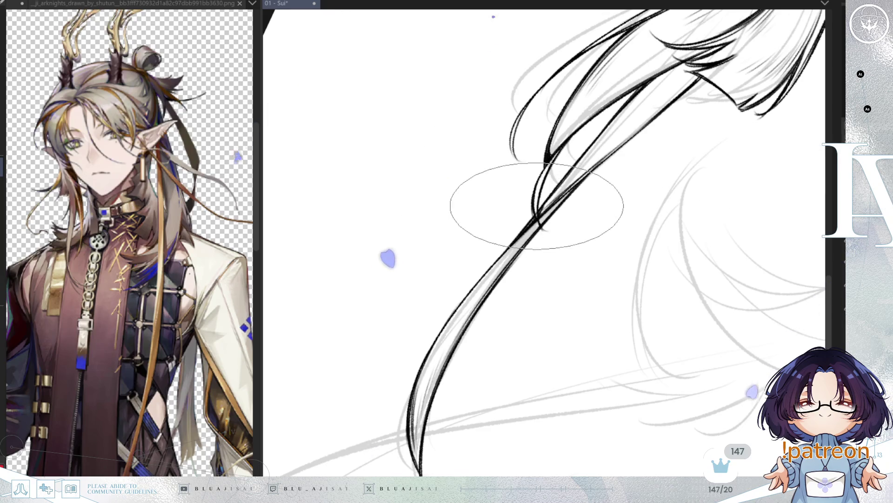
left_click_drag(581, 181, 629, 310)
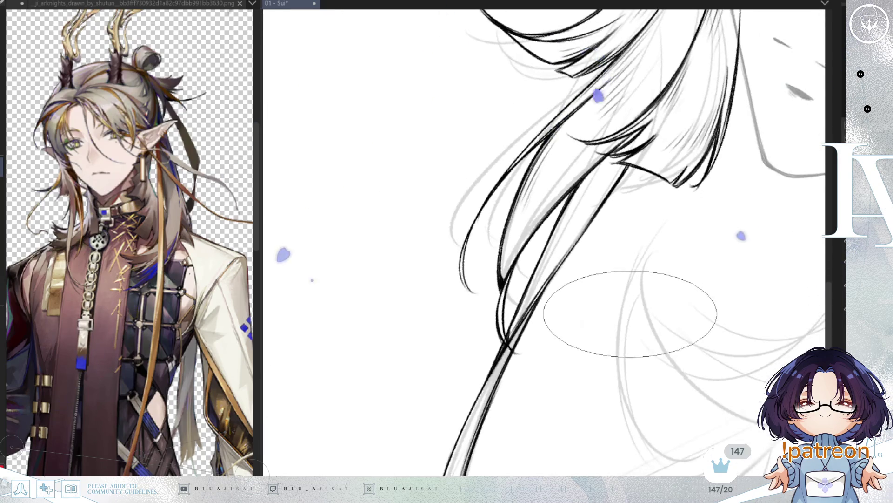
key("Delete")
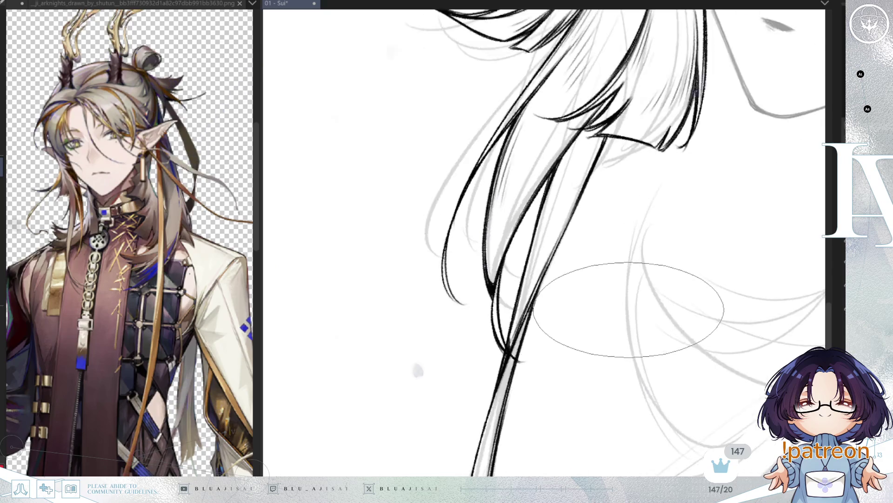
left_click_drag(628, 309, 638, 202)
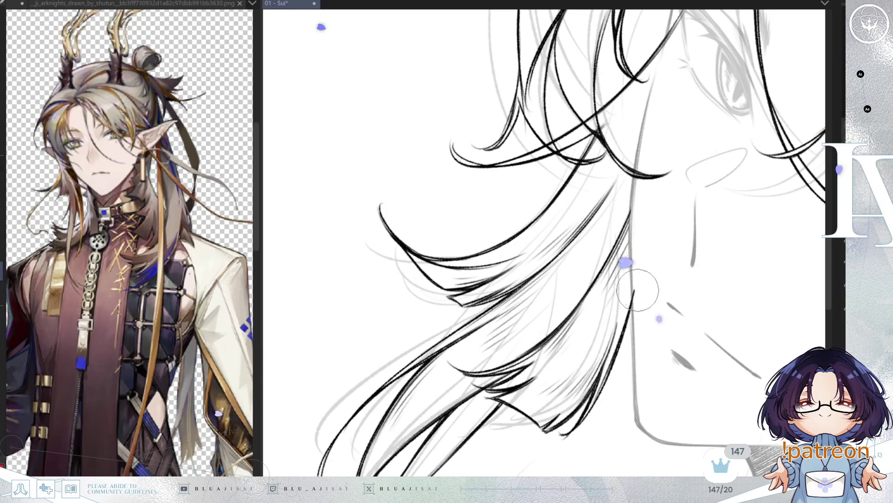
left_click_drag(645, 215, 648, 308)
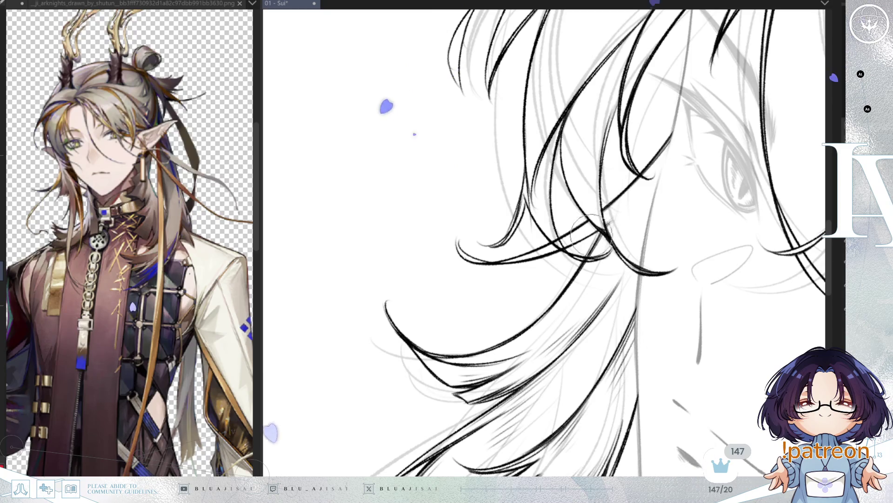
key("h")
left_click_drag(585, 255, 507, 256)
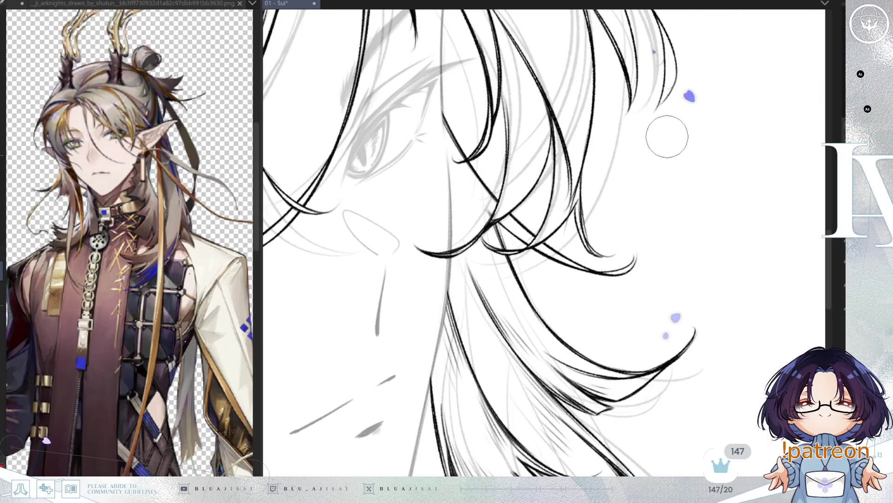
- Finish the fringe strands sweeping over the eyes and past the jaw, then view the whole face
scroll(667, 136, "down", 4)
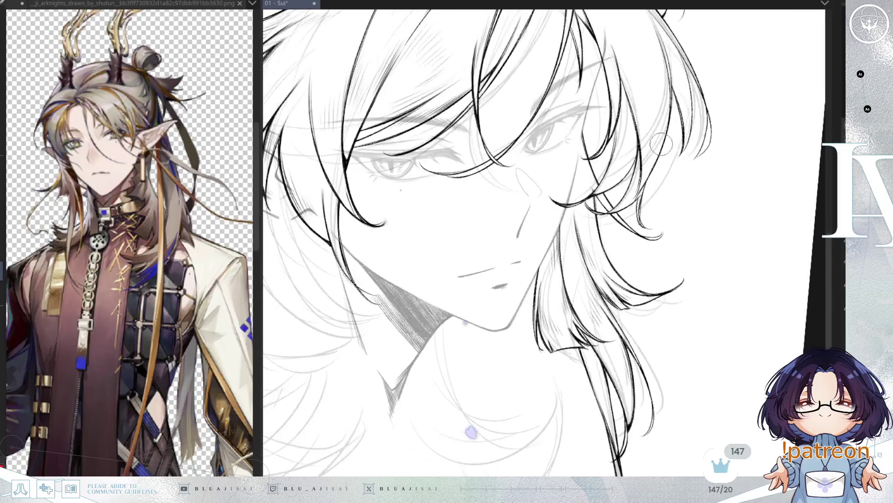
scroll(743, 127, "down", 2)
scroll(752, 126, "up", 2)
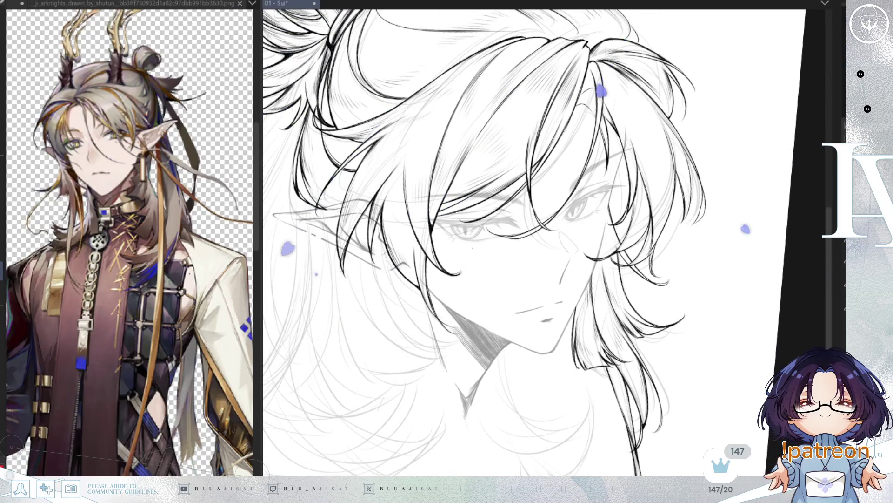
key("h")
scroll(623, 228, "up", 1)
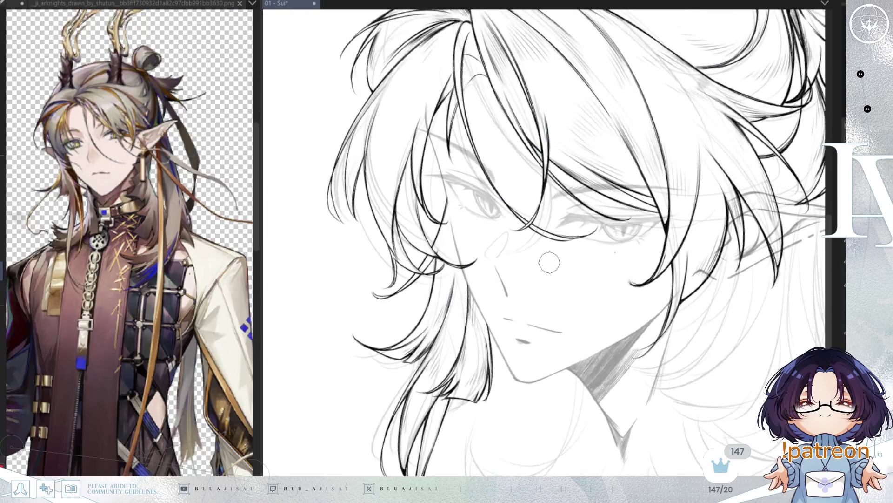
scroll(550, 264, "up", 2)
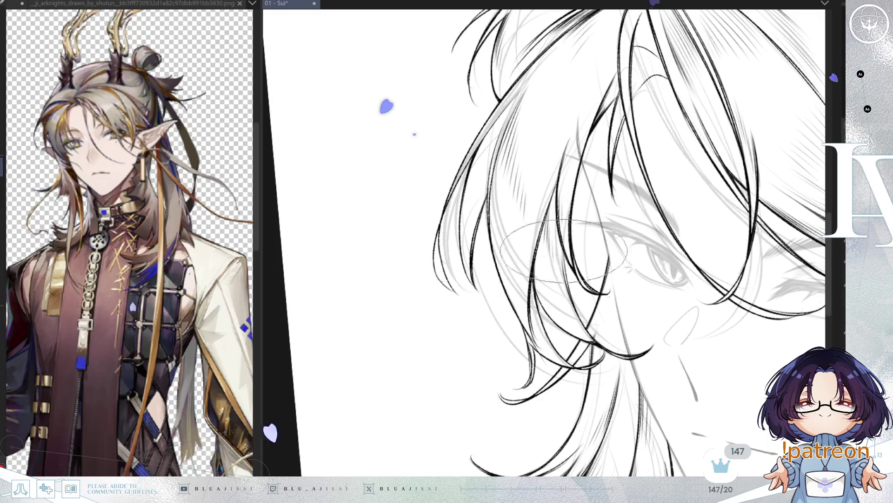
left_click_drag(655, 260, 577, 219)
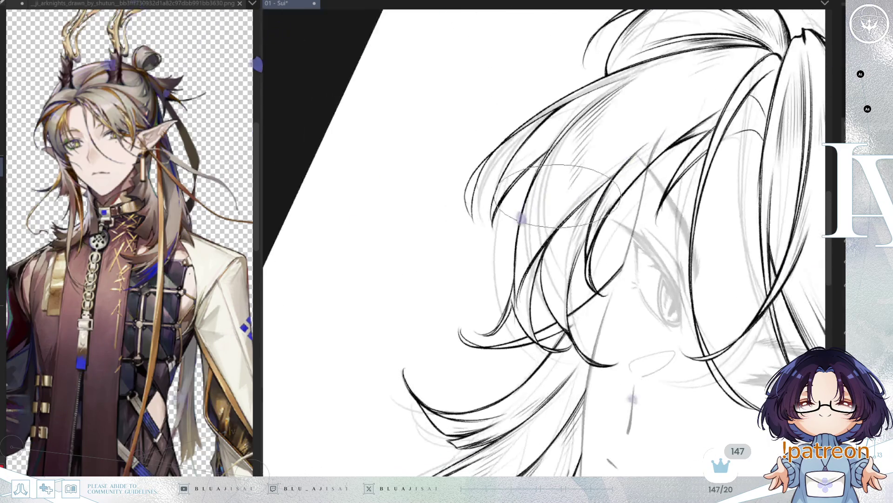
left_click_drag(540, 284, 545, 257)
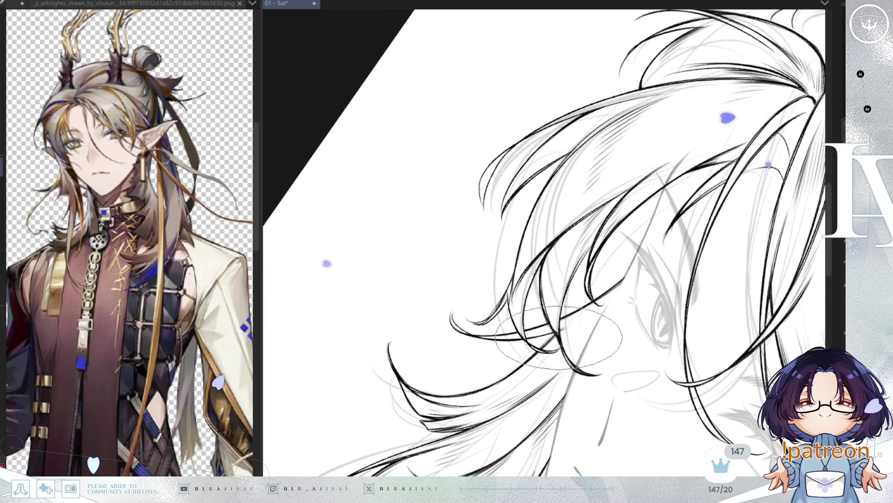
mouse_move(549, 328)
left_mouse_down()
mouse_move(512, 321)
mouse_move(549, 219)
mouse_move(454, 154)
left_mouse_up()
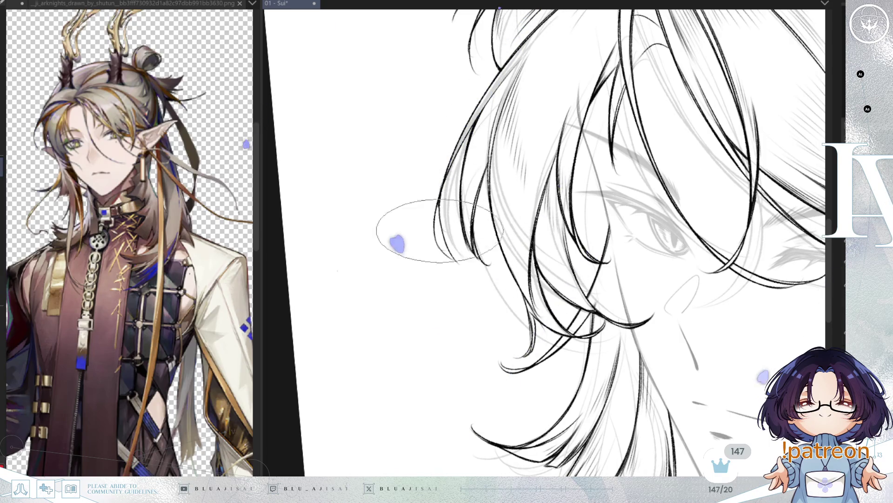
mouse_move(679, 135)
left_mouse_down()
mouse_move(730, 188)
mouse_move(661, 191)
left_mouse_up()
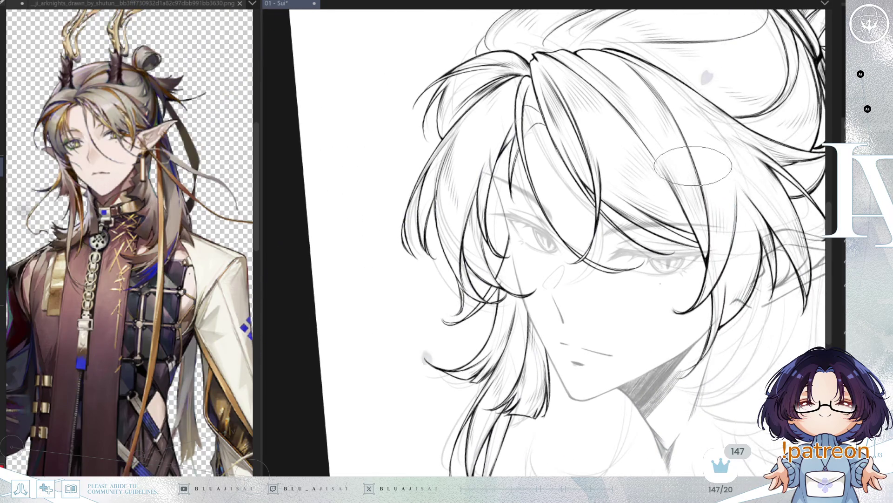
- Ink fine strands fanning from the crown parting with a smaller brush, replacing the faint oval guide
scroll(547, 211, "up", 4)
left_click_drag(547, 211, 647, 247)
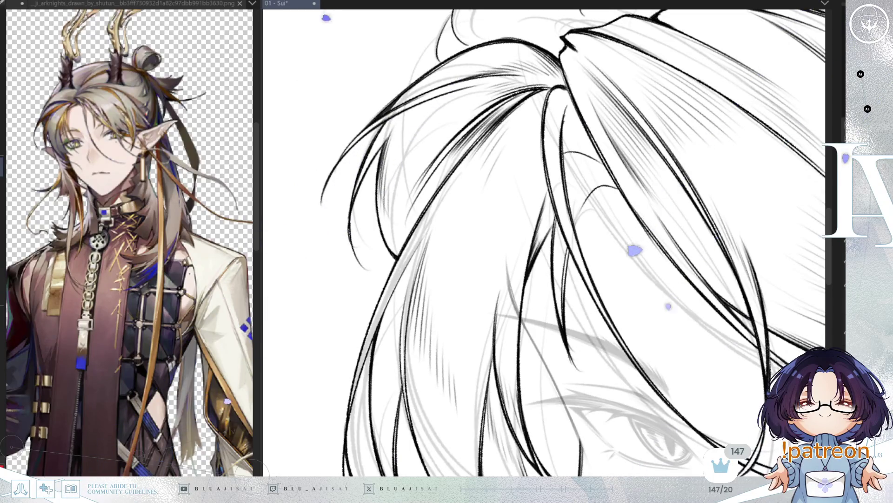
key("minus")
key("minus")
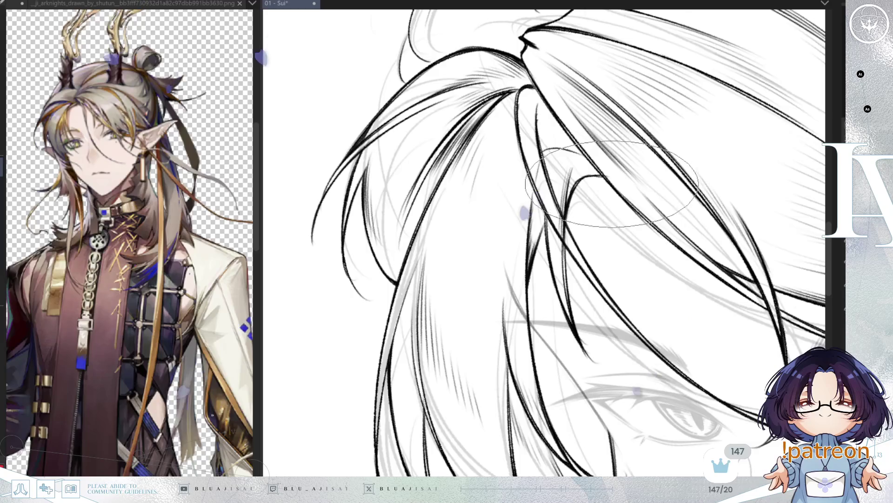
key("minus")
key("minus")
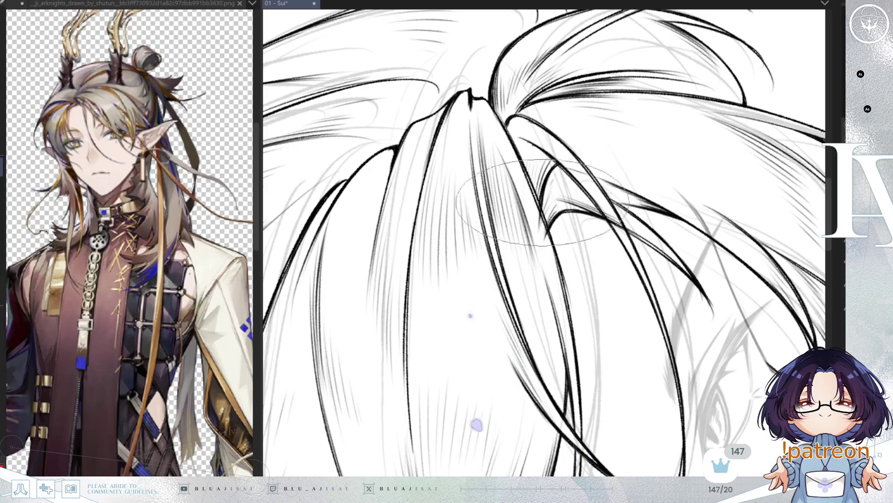
key("h")
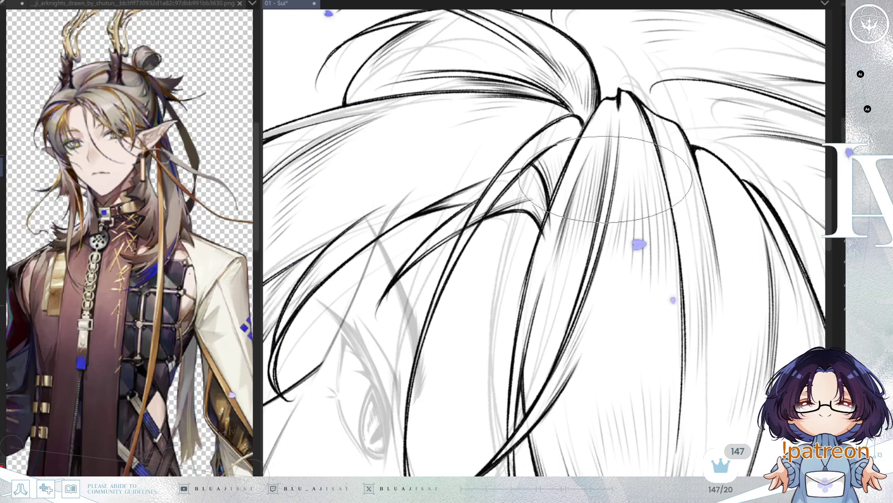
key("[")
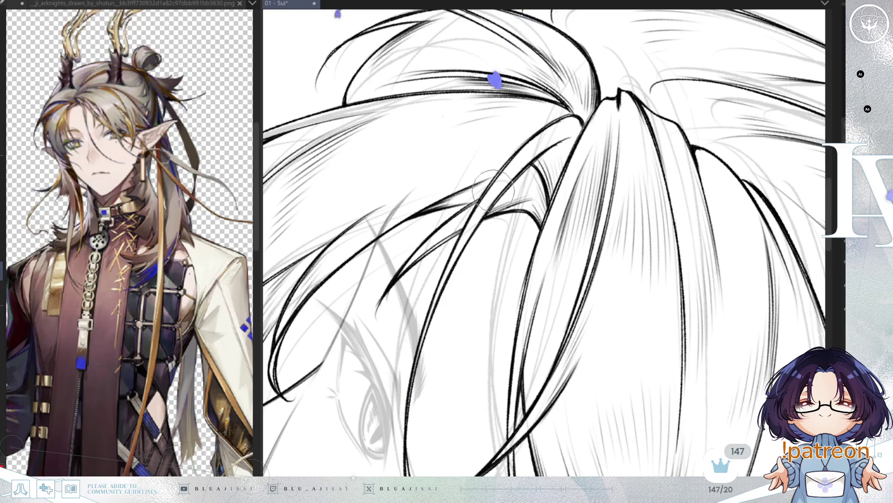
scroll(517, 166, "down", 4)
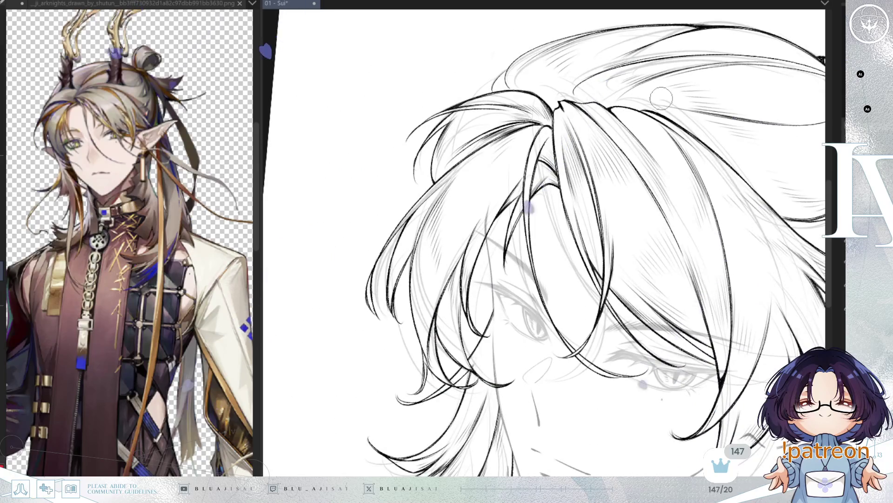
- Ink dense hatched strands across the top of the head so the fringe sweeps over both eyes
key("ctrl+minus")
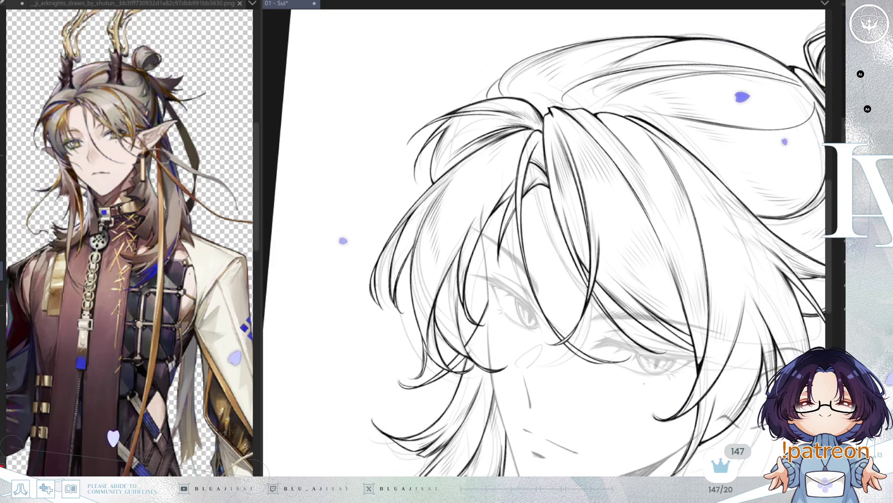
- With a larger brush, draw swept-back strands from the crown parting toward the bun
scroll(486, 170, "up", 3)
scroll(486, 170, "down", 3)
scroll(560, 153, "up", 4)
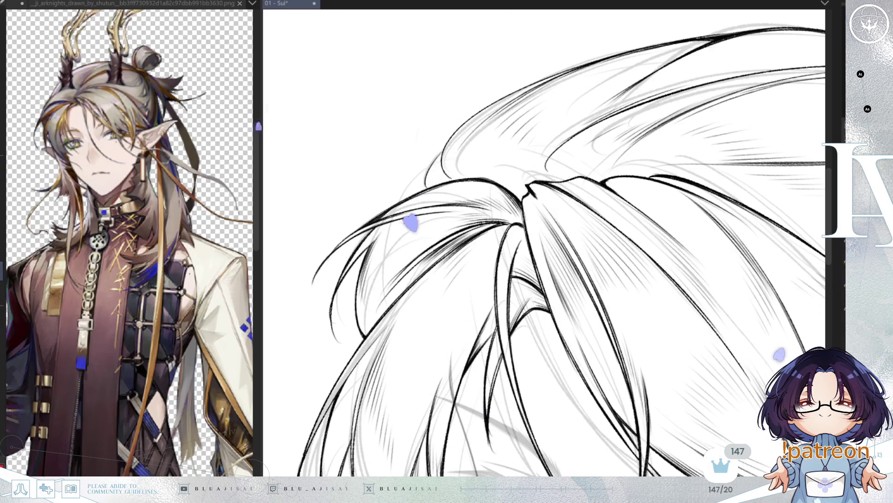
scroll(640, 286, "down", 3)
scroll(639, 286, "up", 3)
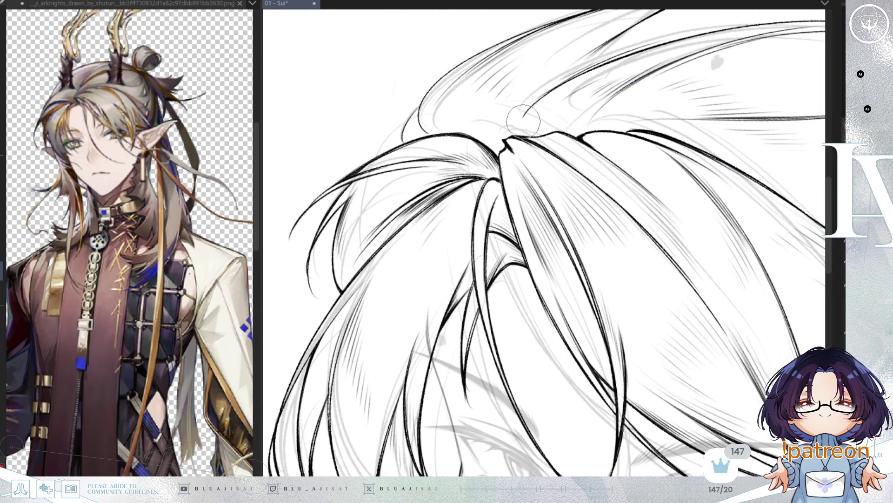
key("]")
key("]")
key("]")
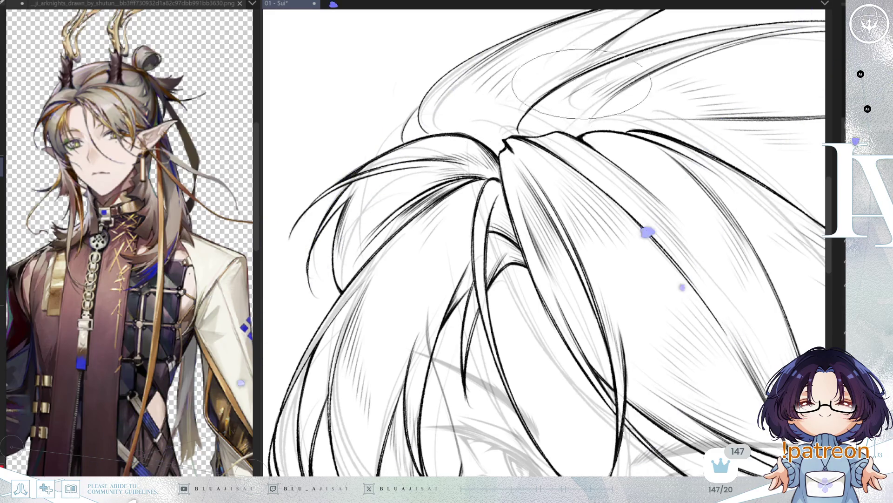
left_click_drag(622, 72, 669, 119)
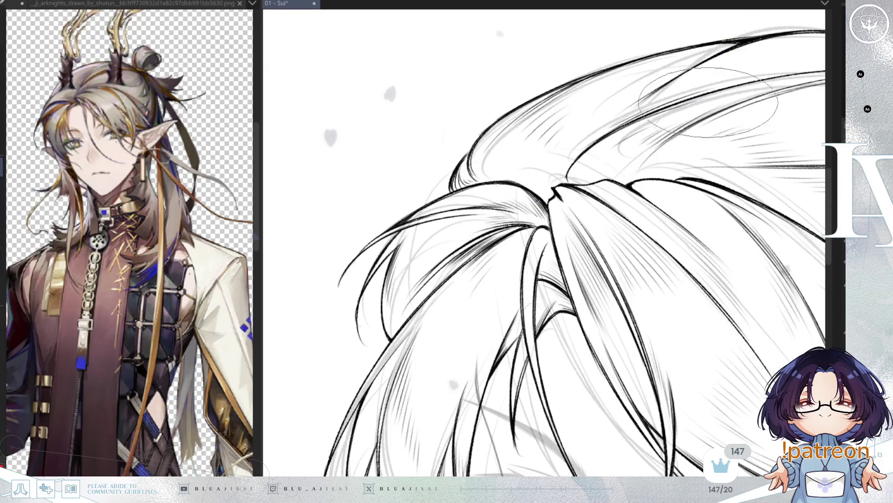
scroll(726, 93, "down", 3)
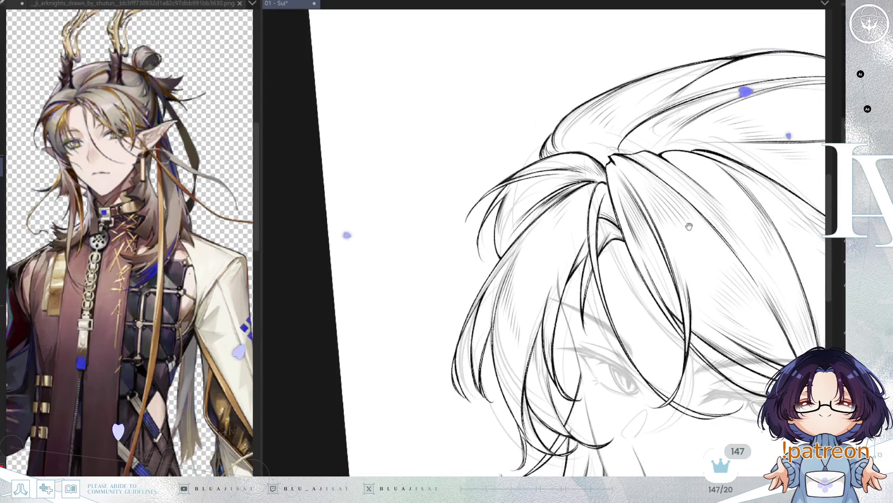
- Zoom out and pan until the whole inked head, crown, fringe, bun and pointed ear are visible
scroll(625, 183, "up", 3)
scroll(625, 183, "down", 2)
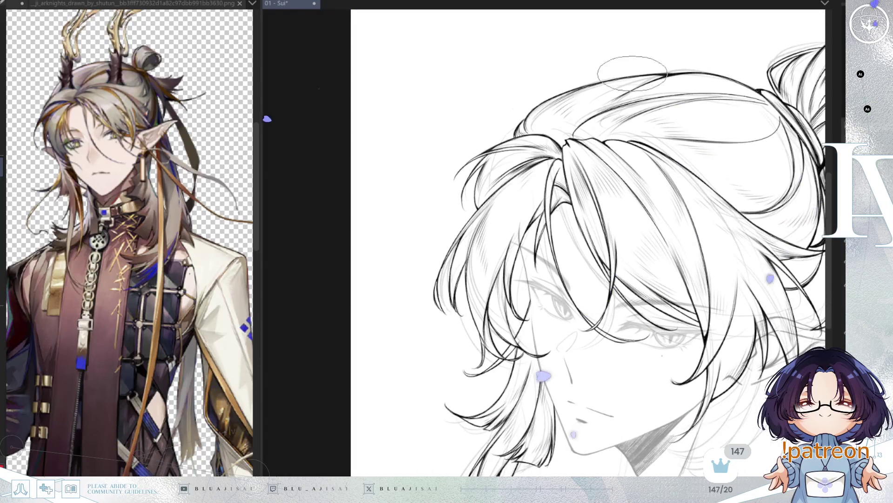
left_click_drag(712, 207, 653, 156)
scroll(656, 164, "down", 2)
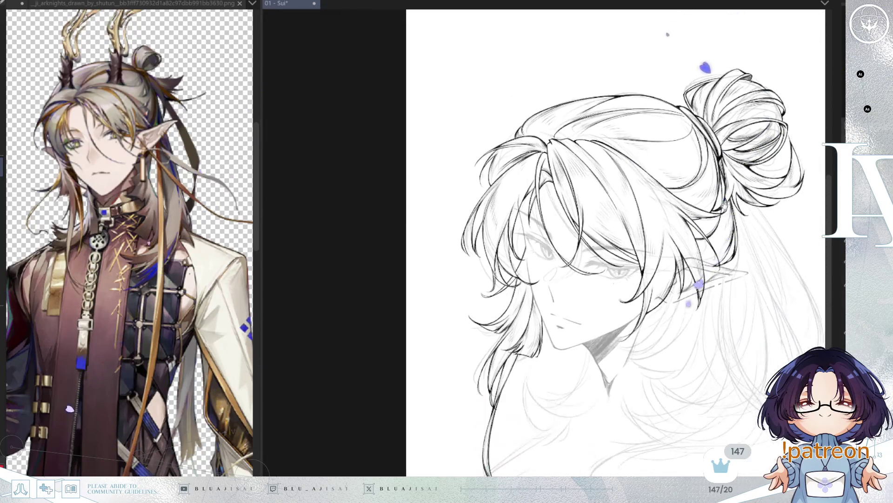
left_click_drag(705, 232, 706, 207)
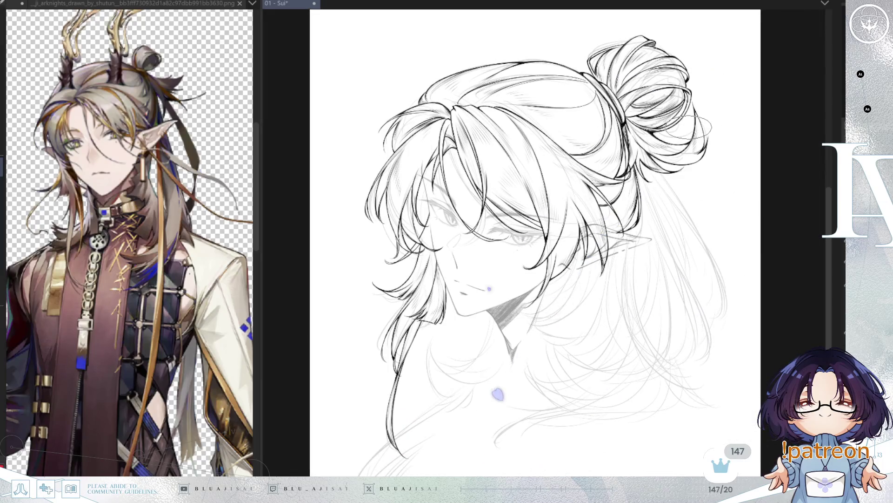
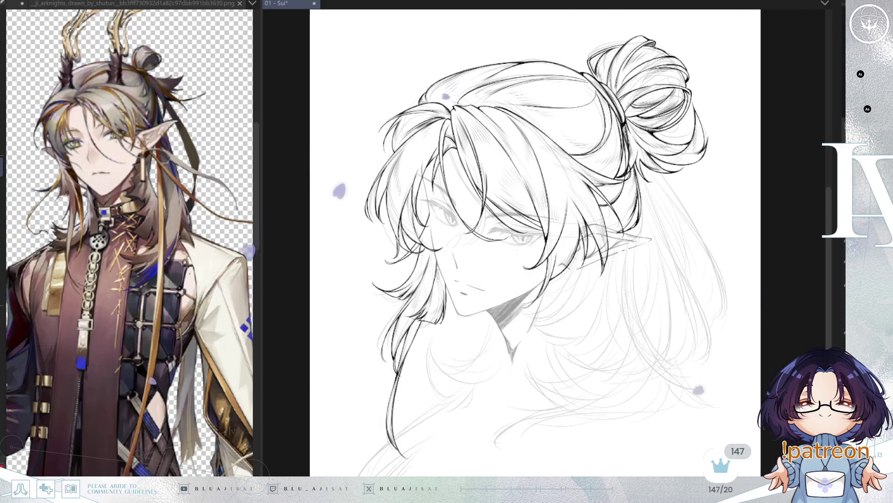
- Restore the dark neck shading and pointed-ear lines, then zoom in and pan from the bangs to the face
key("ctrl+y")
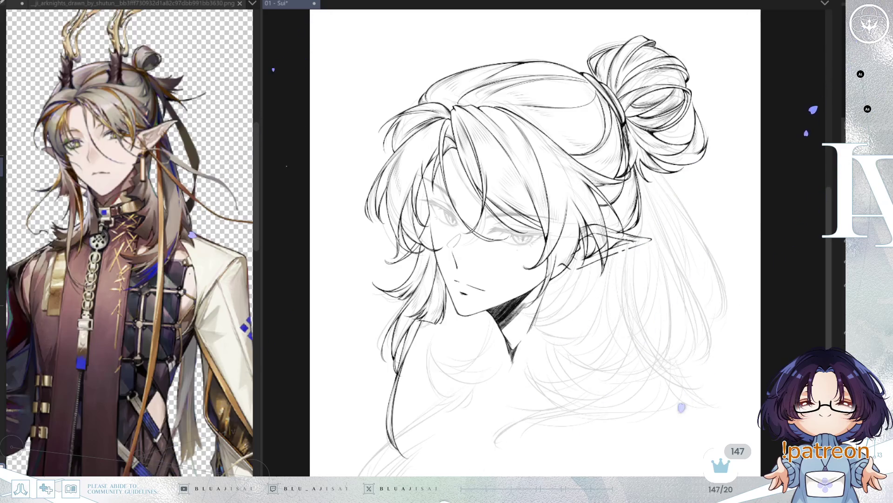
scroll(419, 191, "up", 5)
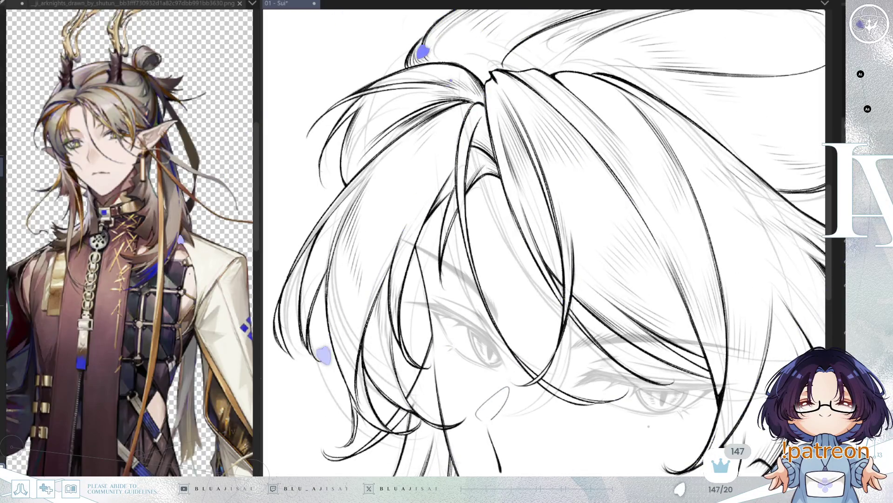
mouse_move(763, 463)
left_mouse_down()
mouse_move(746, 243)
mouse_move(622, 291)
left_mouse_up()
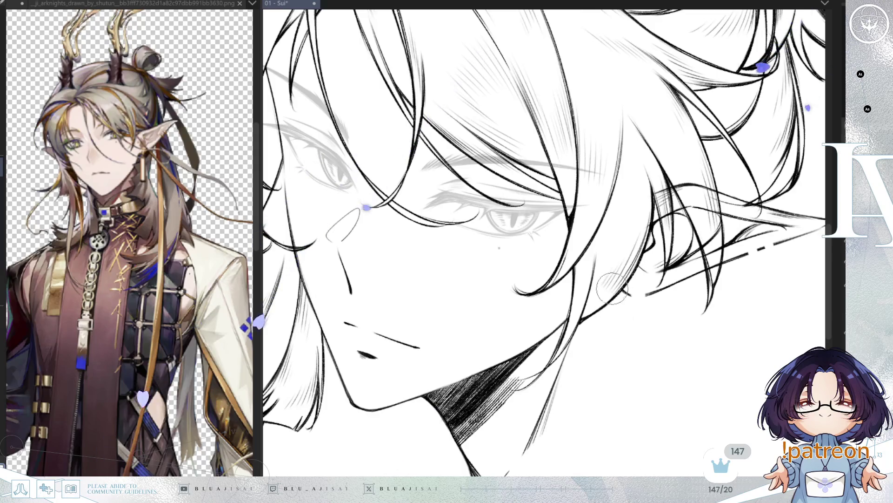
- Mirror the canvas horizontally to check the inked hair, then zoom back out
key("h")
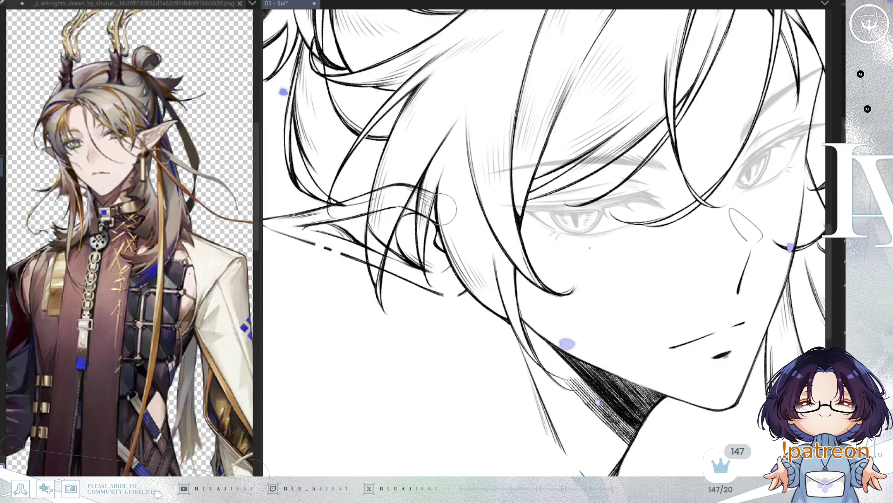
scroll(446, 206, "left", 5)
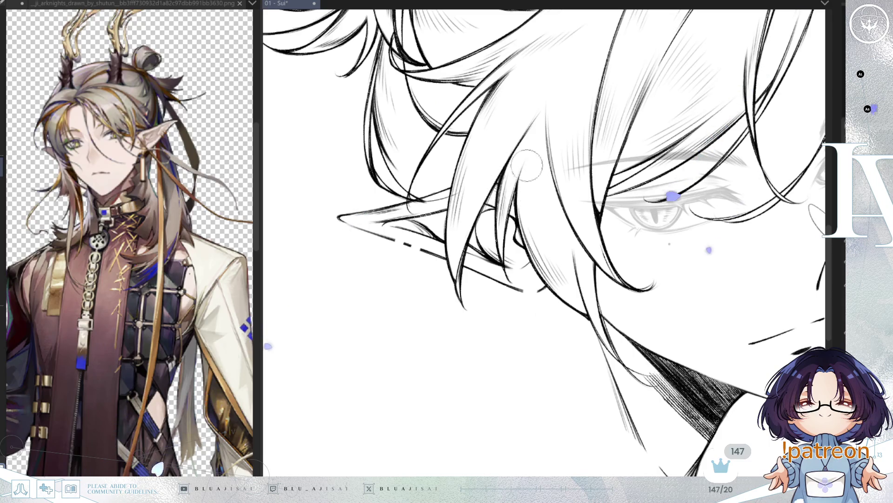
scroll(741, 125, "down", 2)
scroll(742, 125, "down", 2)
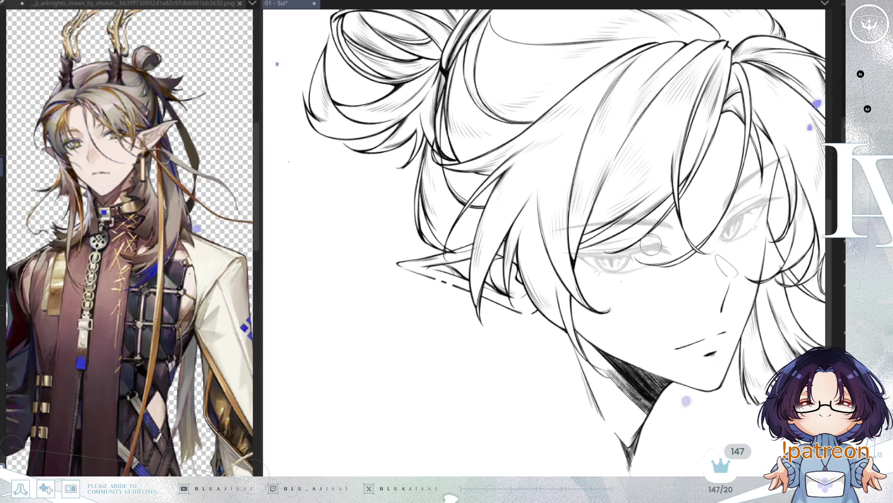
scroll(689, 171, "down", 1)
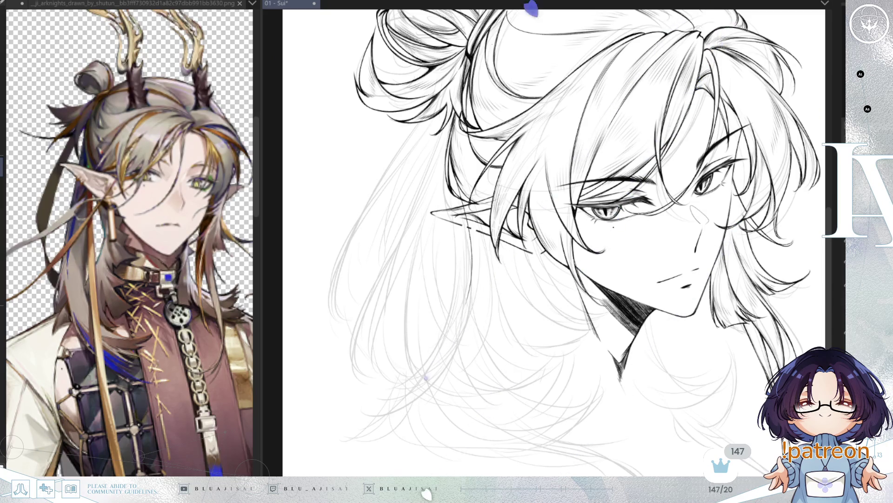
- Zoom to the lower hair beside the ear and mirror the view to check proportions
key("ctrl+plus")
scroll(472, 157, "down", 2)
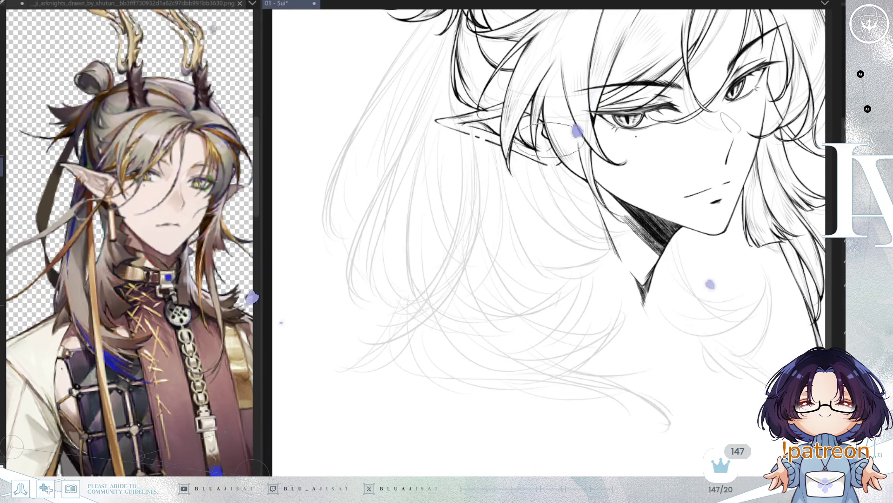
key("m")
key("m")
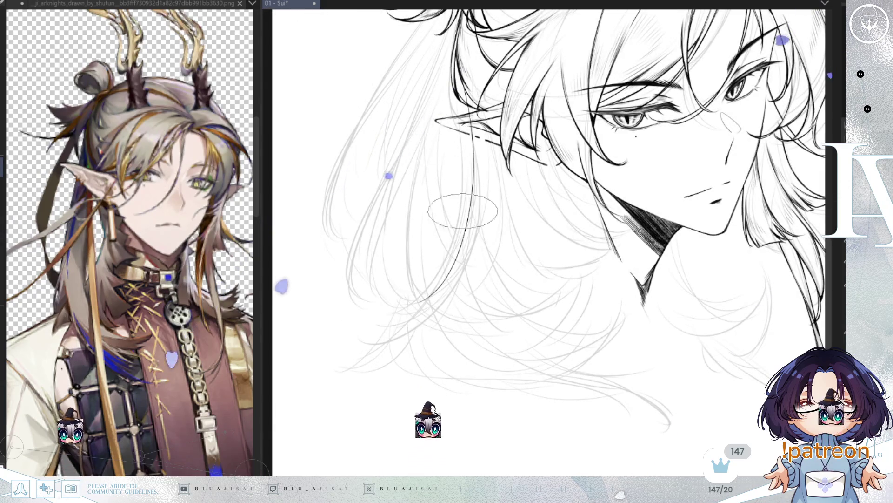
- Ink two long hair strands sweeping down and to the left below the ear
mouse_move(458, 258)
left_mouse_down()
mouse_move(363, 331)
mouse_move(360, 343)
mouse_move(442, 308)
left_mouse_up()
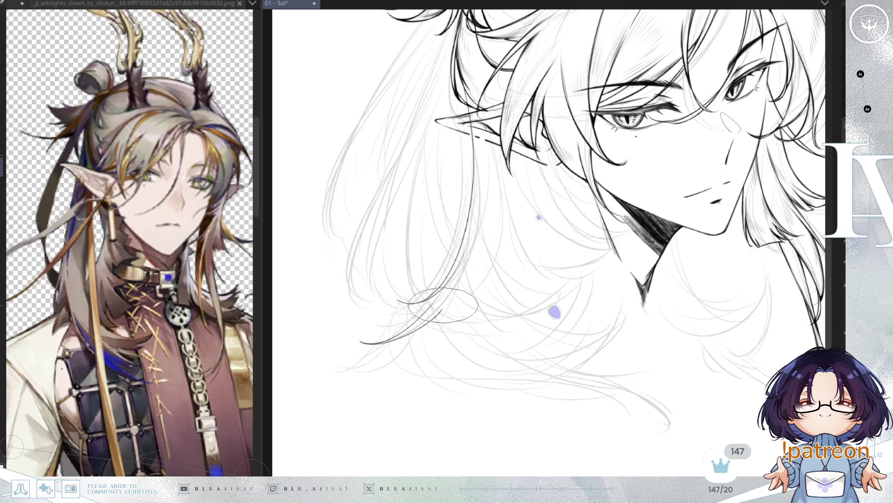
left_click_drag(475, 230, 404, 332)
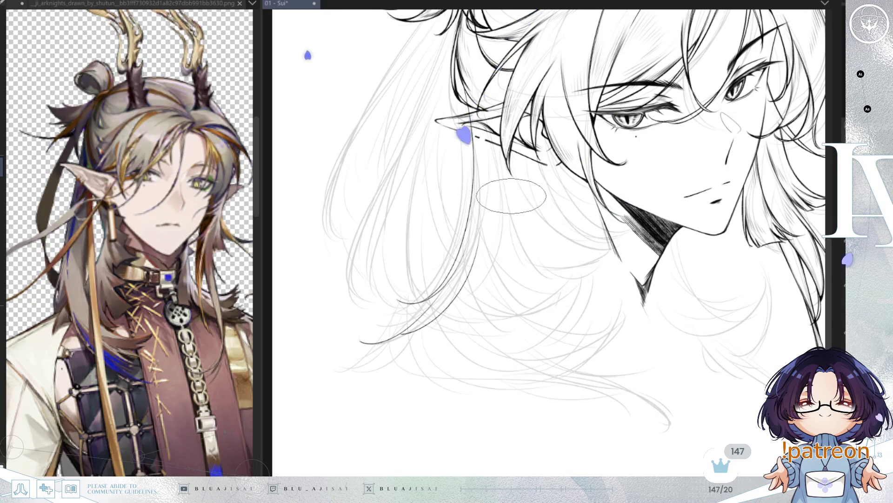
mouse_move(365, 340)
left_mouse_down()
mouse_move(393, 325)
mouse_move(377, 310)
left_mouse_up()
left_click_drag(602, 214, 559, 235)
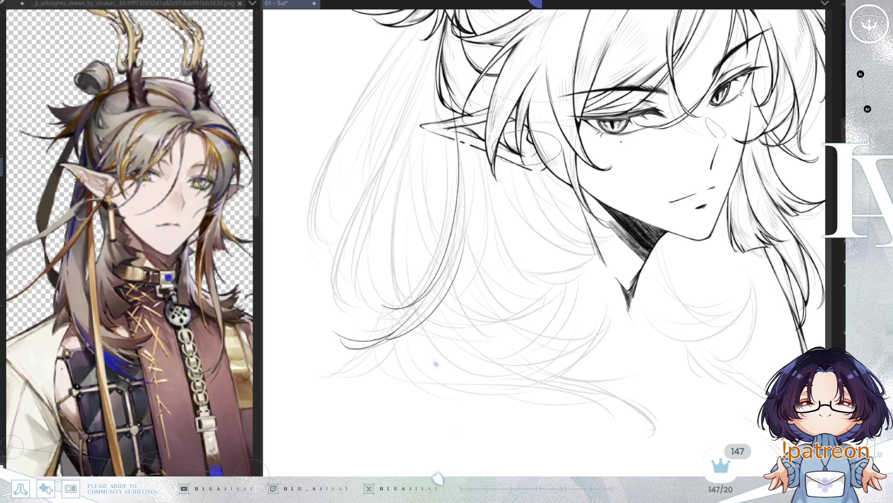
- On the mirrored canvas, hide the top-hair ink, ink a curved strand beside the neck, then flip back
key("h")
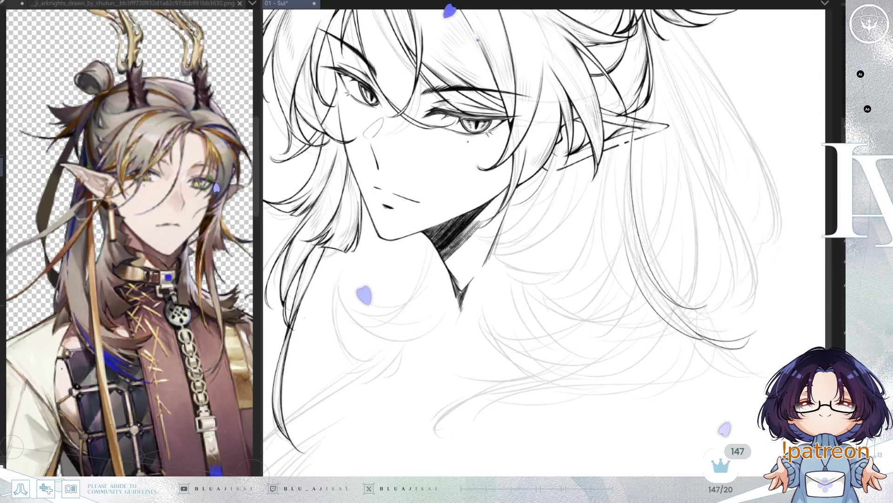
key("ctrl+z")
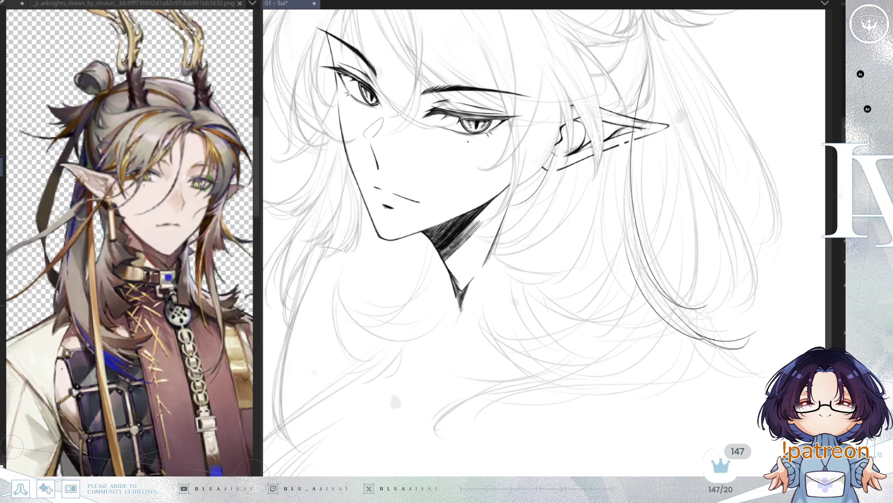
key("v")
key("v")
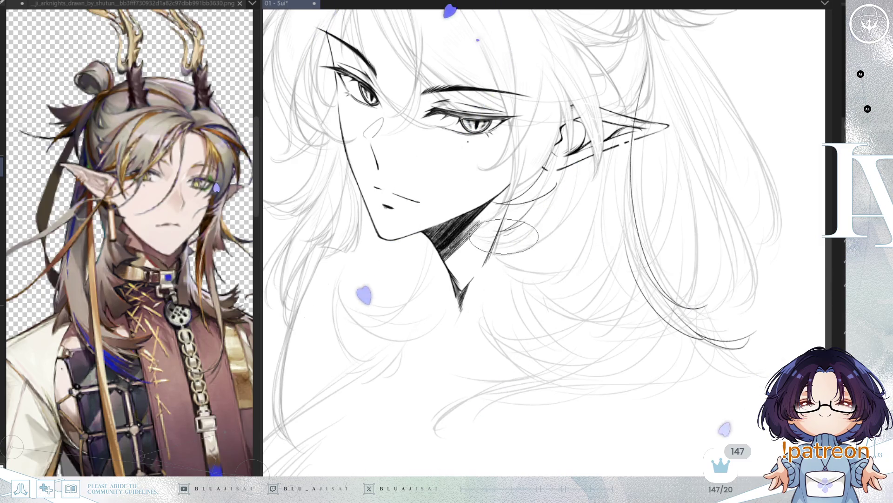
left_click_drag(554, 253, 579, 183)
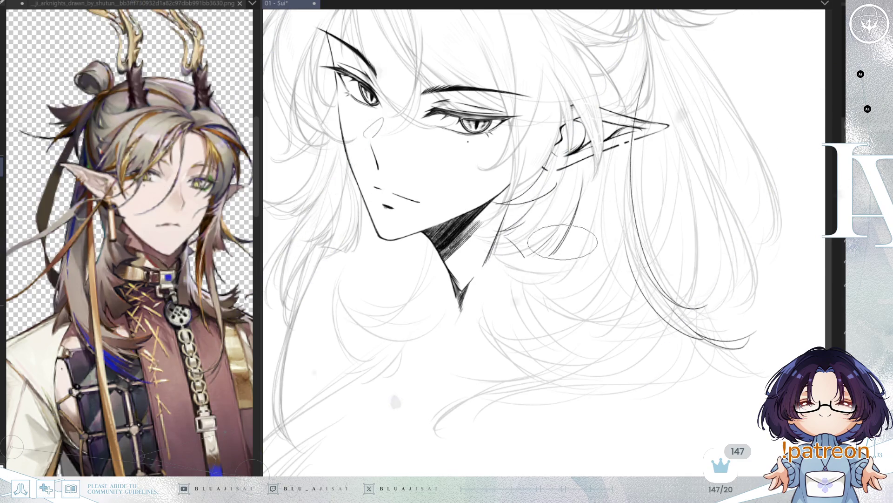
key("h")
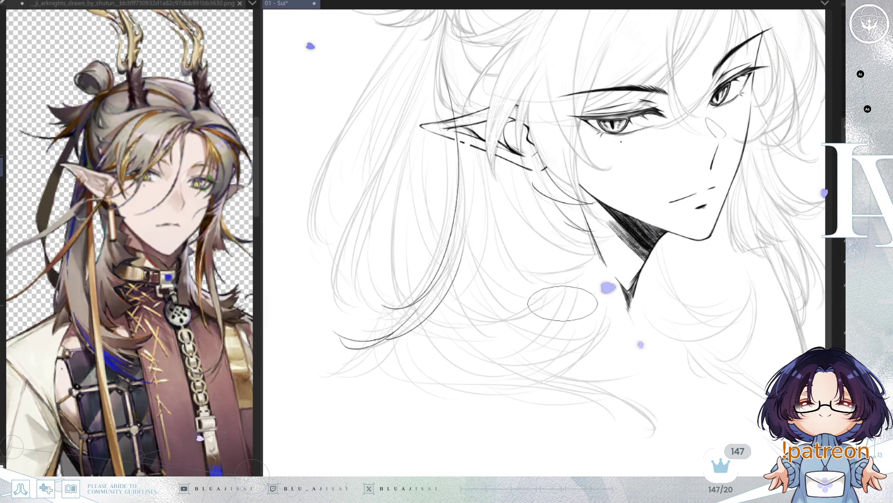
- Tilt the view slightly clockwise and check the drawing mirrored
key("End")
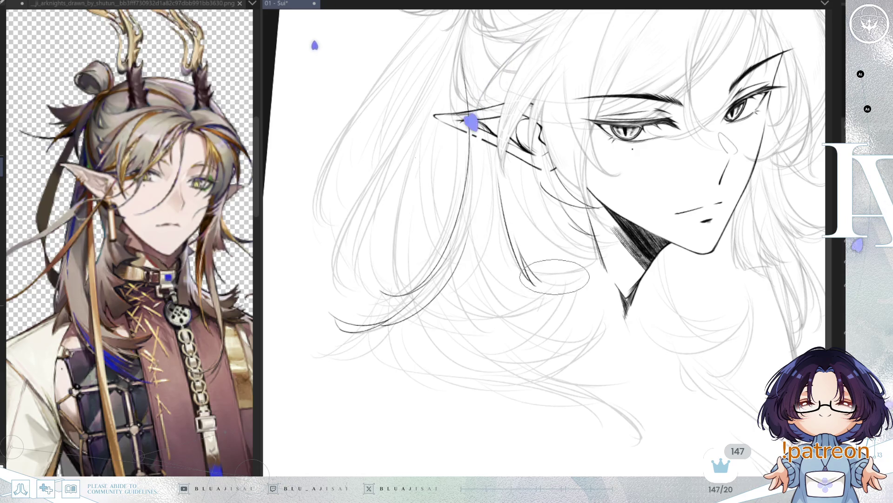
key("Insert")
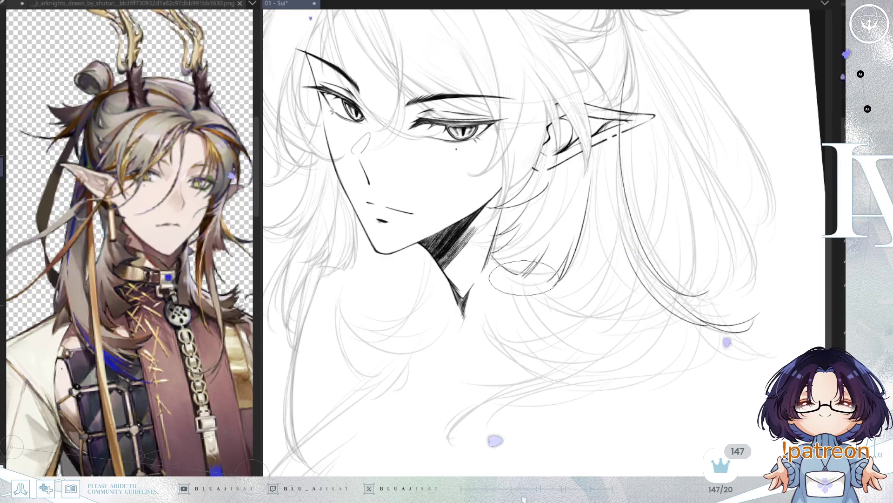
key("h")
key("h")
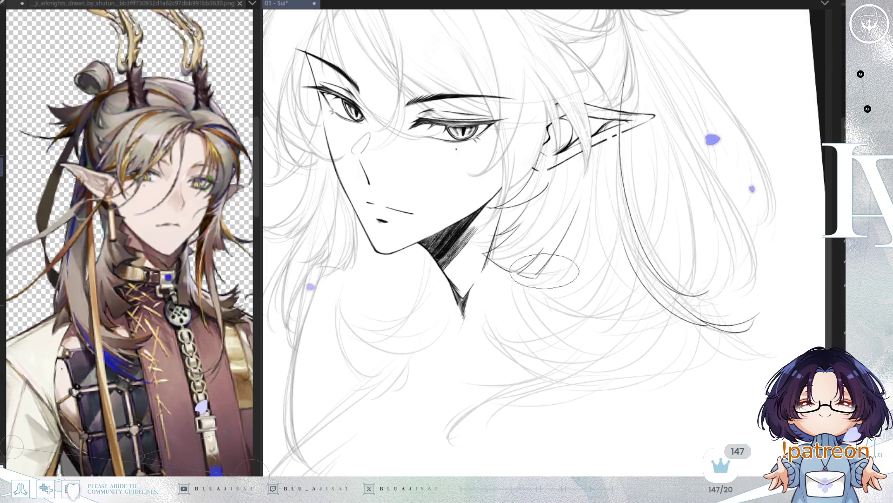
- Mirror the canvas to check for errors, restore it, and show the collar and brooch sketch
key("h")
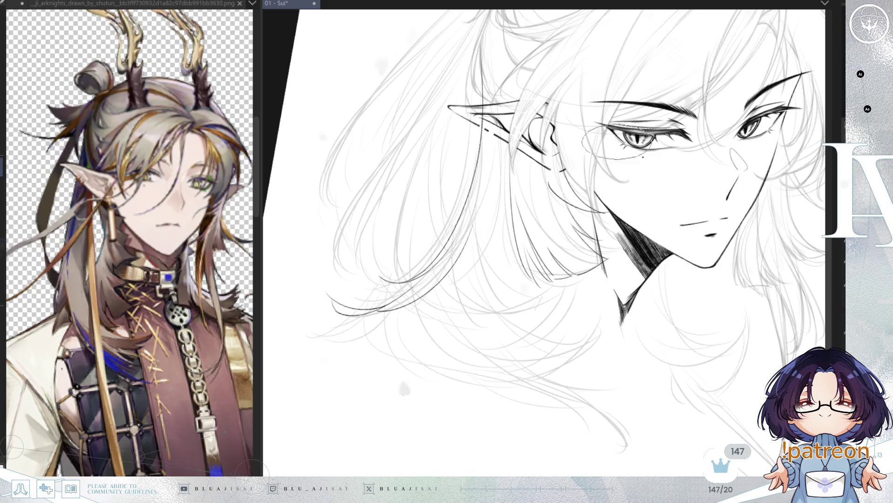
key("m")
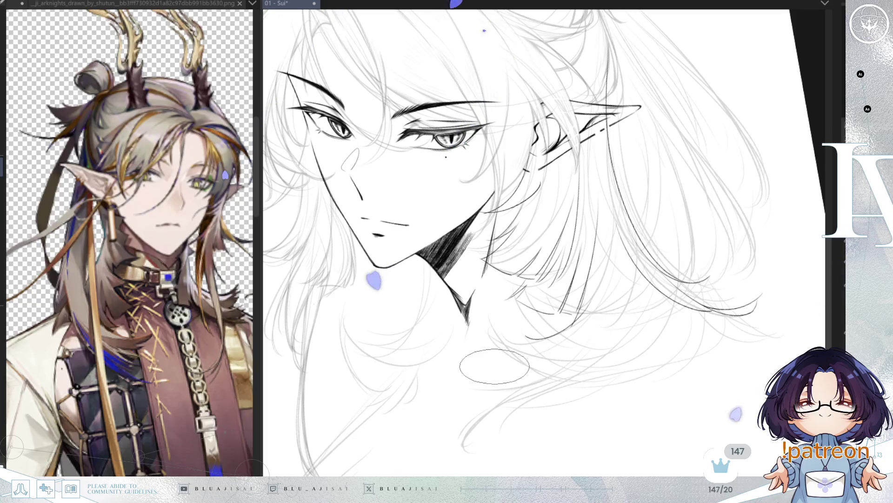
scroll(587, 265, "down", 2)
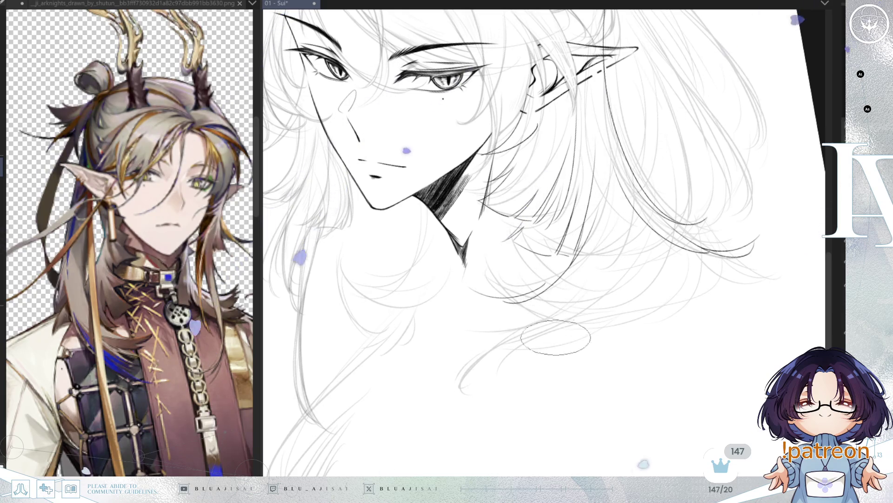
key("ctrl+v")
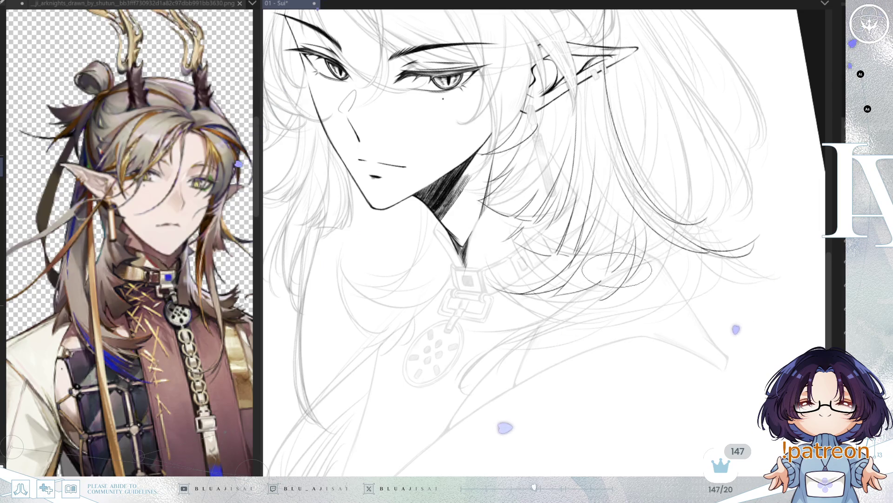
- Check the drawing mirrored and back, then move the view toward the hair ends
key("h")
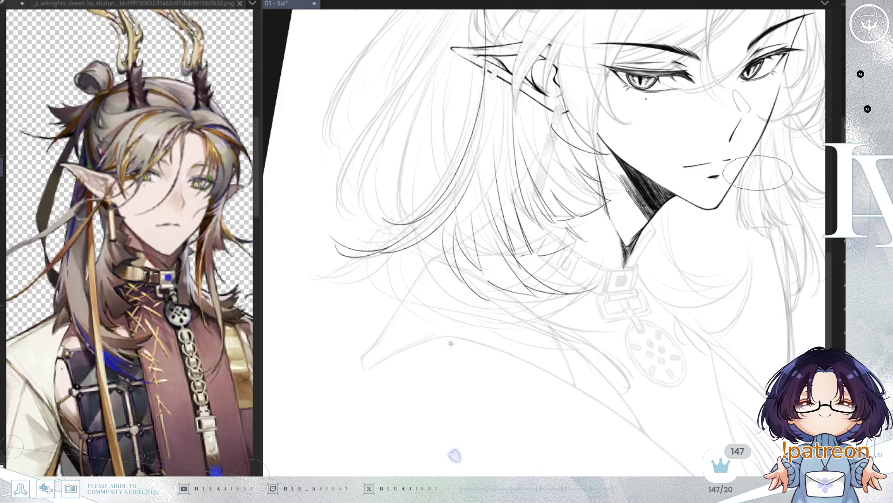
key("h")
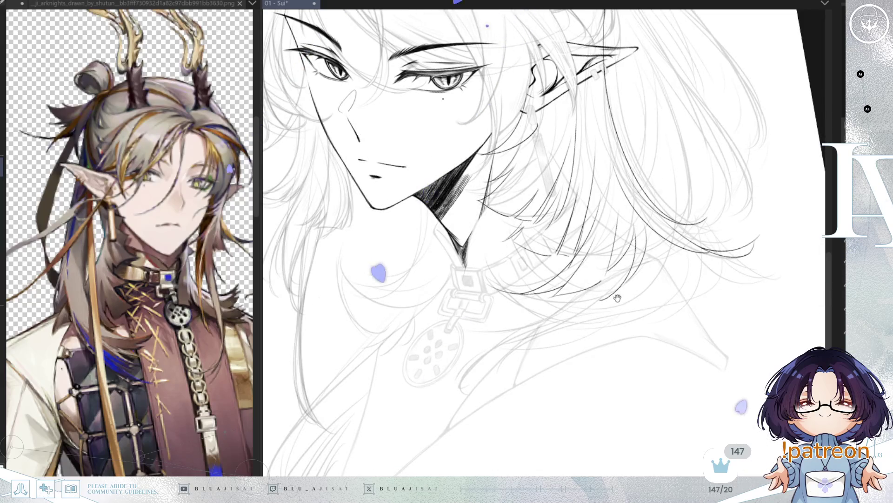
scroll(624, 298, "down", 1)
left_click_drag(630, 297, 656, 274)
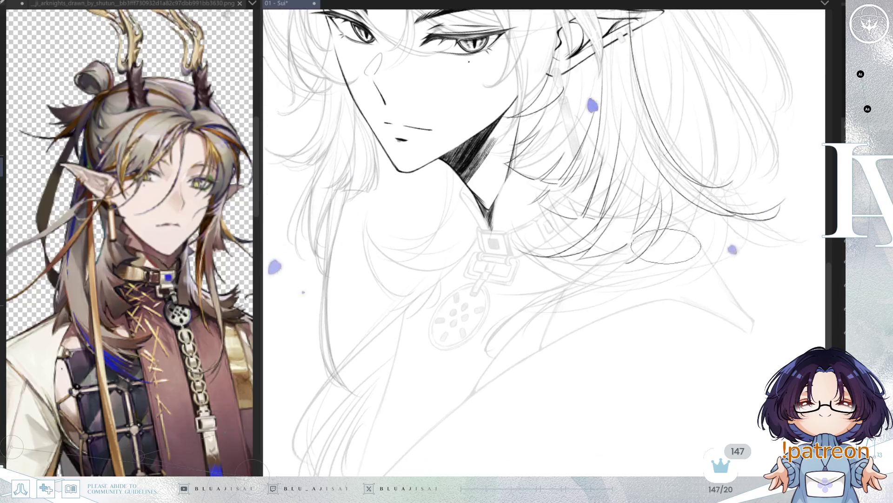
- Erase the stray dark curved strand on the right and undo the retry stroke
mouse_move(514, 335)
left_mouse_down()
mouse_move(670, 222)
mouse_move(561, 299)
left_mouse_up()
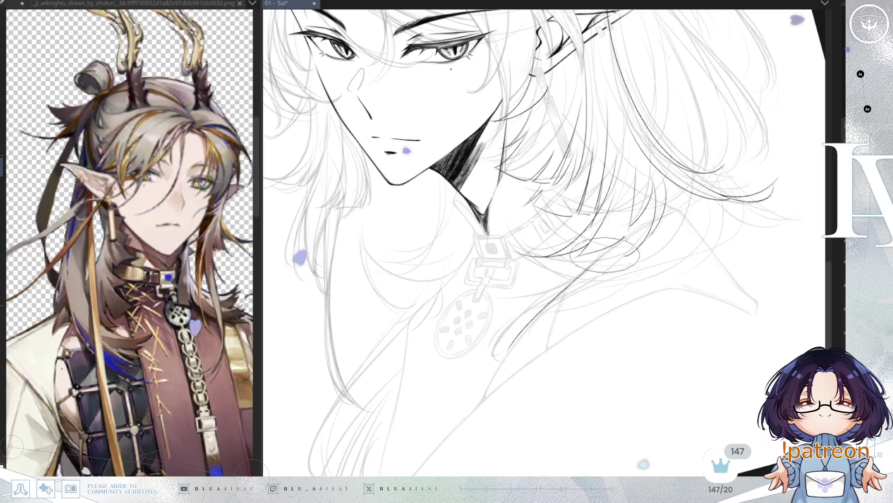
left_click_drag(623, 237, 493, 355)
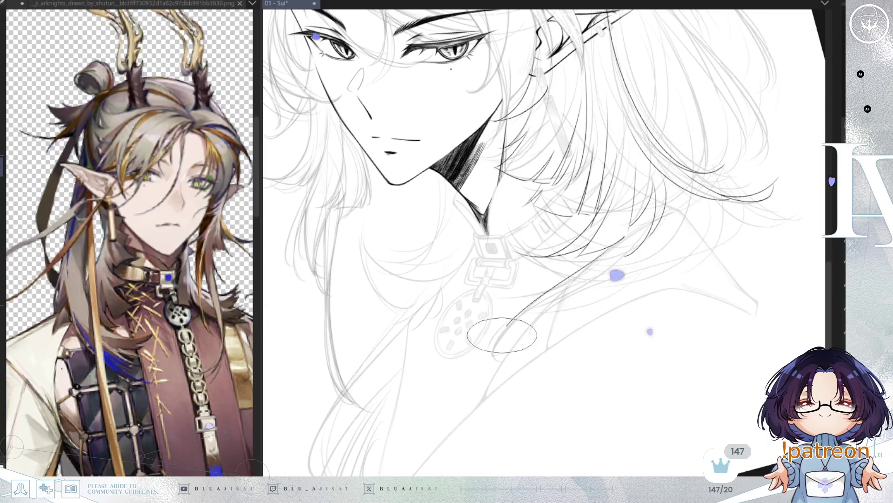
key("ctrl+z")
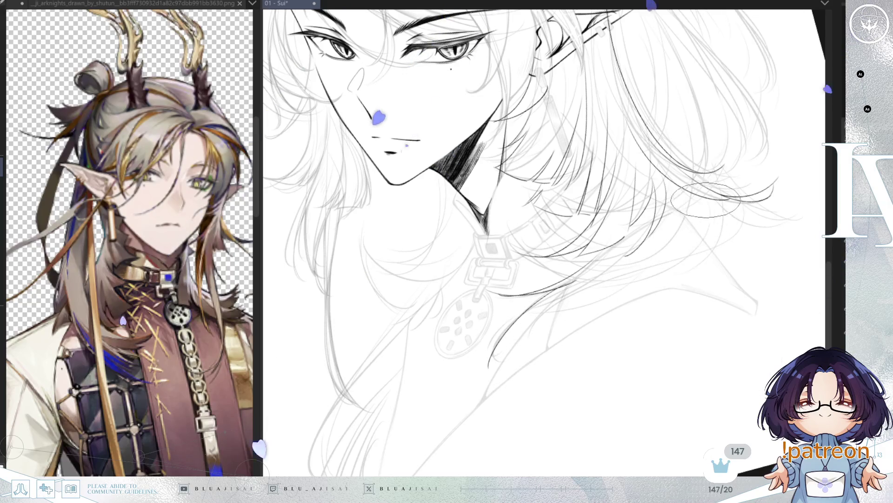
- On the mirrored canvas, ink a downward strand, a strand along the hair bottom, and a short end tick
key("h")
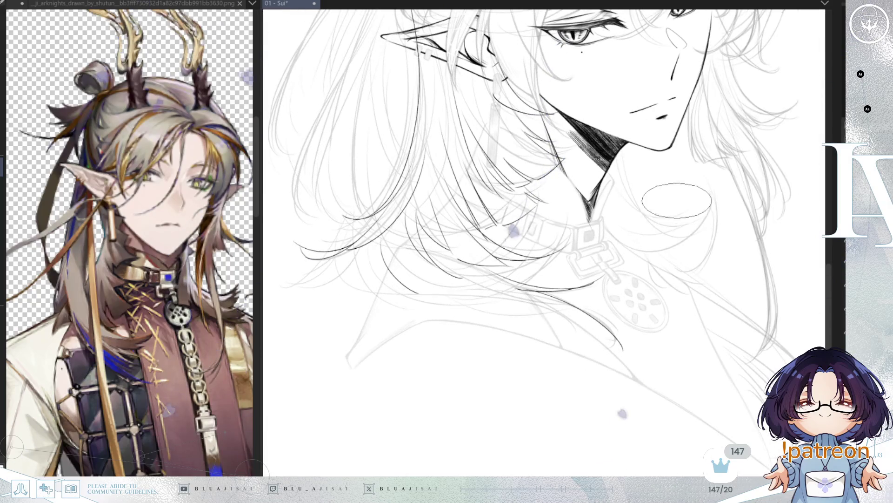
scroll(605, 214, "left", 4)
left_click_drag(478, 252, 473, 313)
mouse_move(477, 261)
left_mouse_down()
mouse_move(477, 321)
mouse_move(546, 304)
left_mouse_up()
left_click_drag(487, 320, 499, 321)
- Rotate the canvas and ink a curved strand sweeping up-right, redrawing its hooked tip smoother
left_click_drag(630, 324, 577, 292)
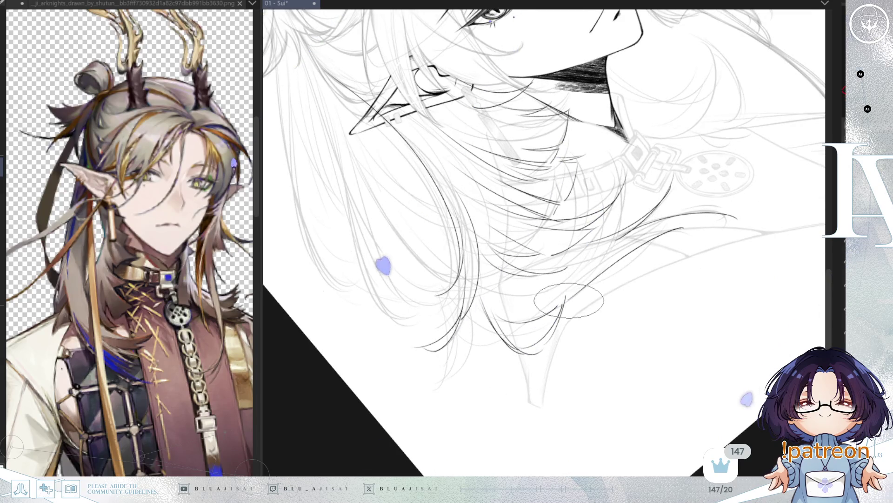
left_click_drag(577, 281, 669, 250)
mouse_move(605, 266)
left_mouse_down()
mouse_move(680, 251)
mouse_move(715, 221)
left_mouse_up()
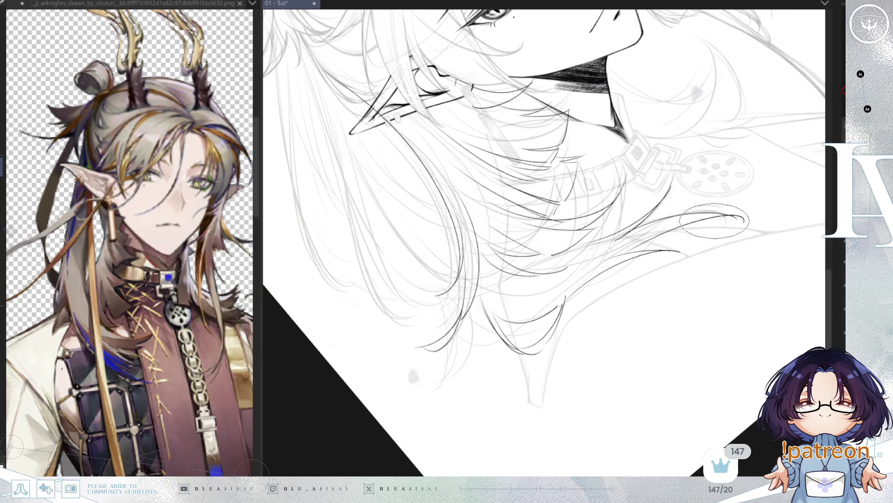
key("ctrl+z")
mouse_move(619, 244)
left_mouse_down()
mouse_move(737, 219)
mouse_move(782, 190)
mouse_move(628, 255)
left_mouse_up()
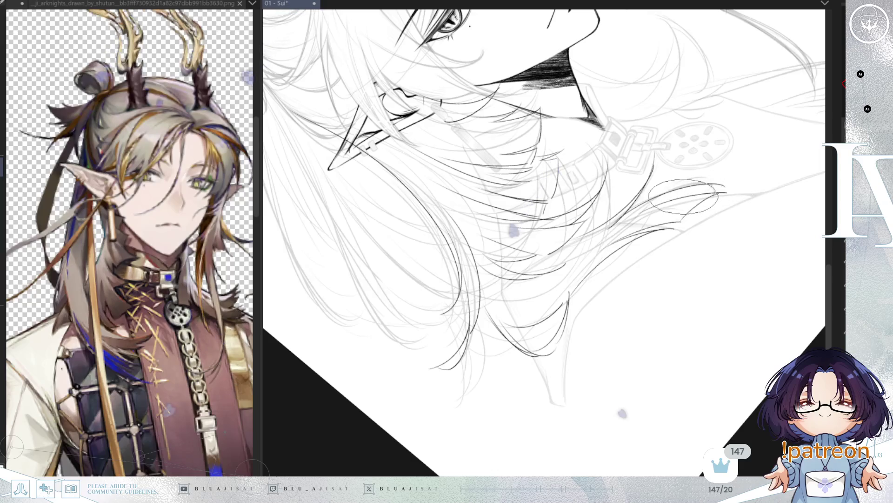
- Rotate the view counter-clockwise, then reset it to show the whole drawing upright
key("minus")
key("minus")
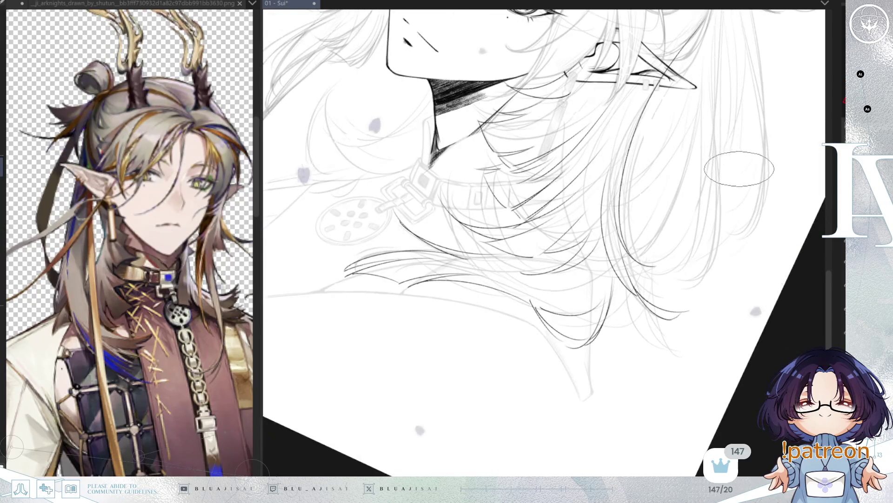
key("minus")
key("minus")
key("minus")
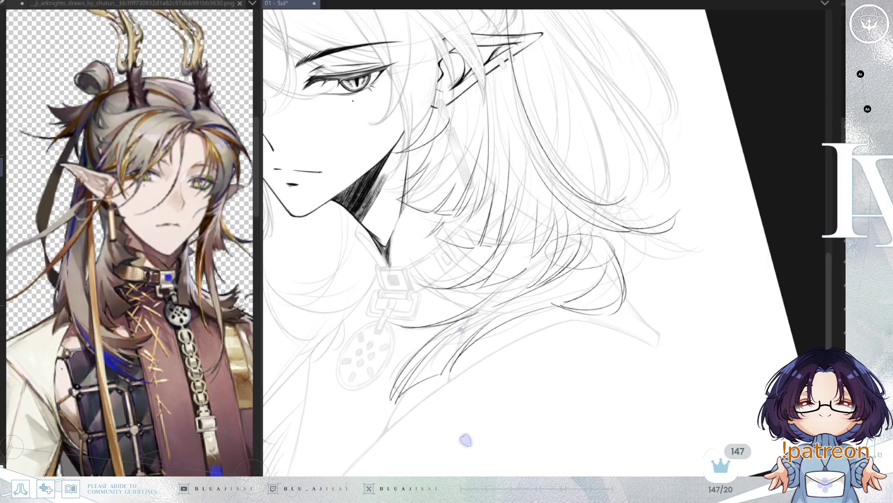
key("ctrl+at")
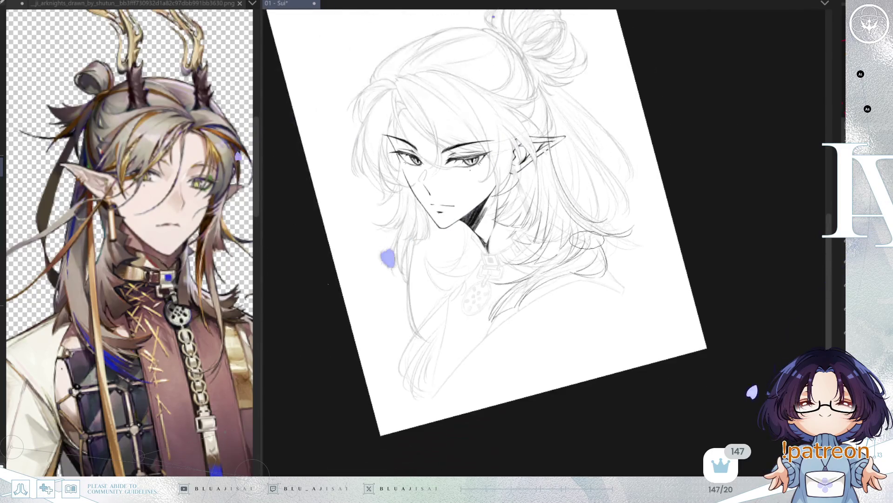
- Zoom in, mirror the canvas and centre the drawing
scroll(689, 125, "up", 2)
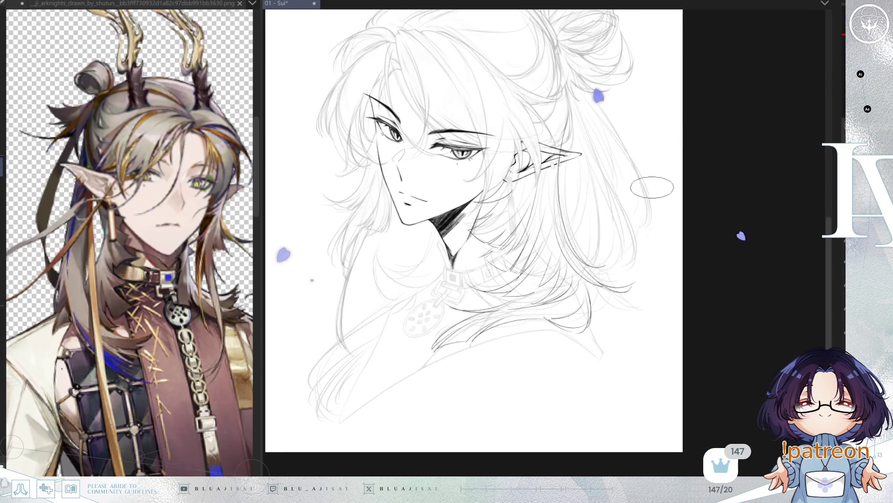
key("h")
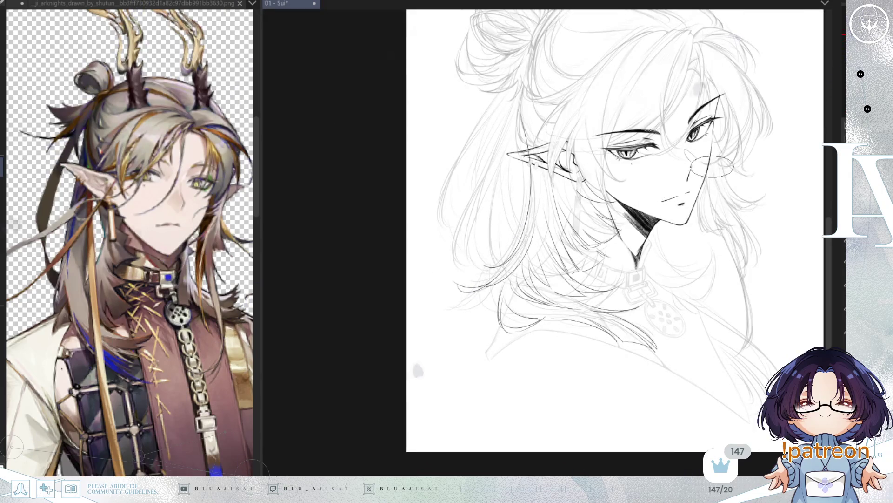
left_click_drag(601, 283, 628, 280)
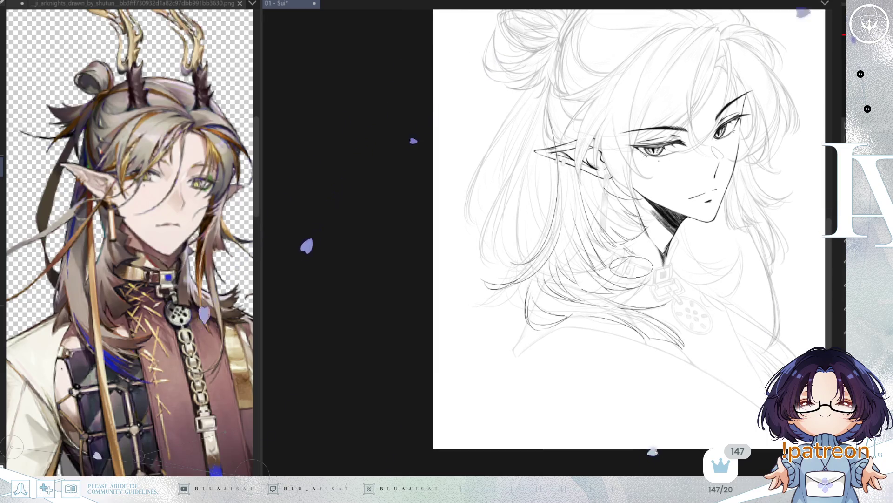
- Reveal the hidden lineart over the bun and bangs, then ink a long curved strand on the left
scroll(604, 232, "up", 3)
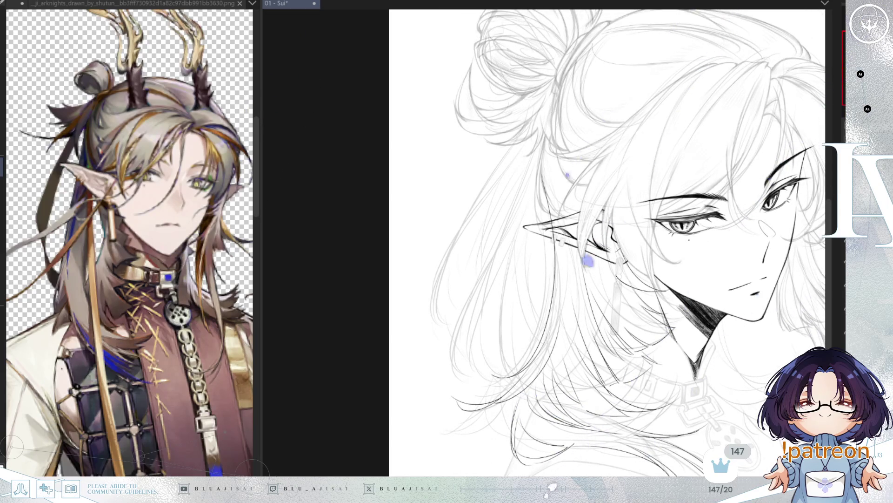
key("ctrl+z")
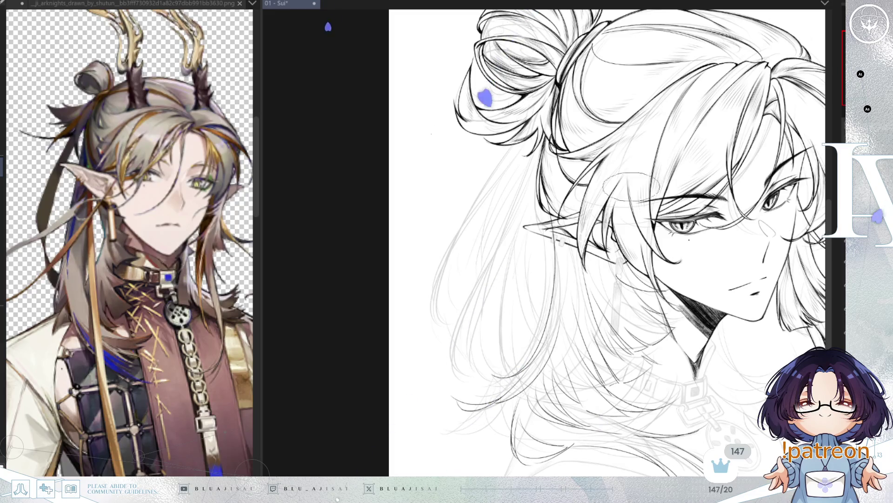
left_click_drag(512, 142, 434, 316)
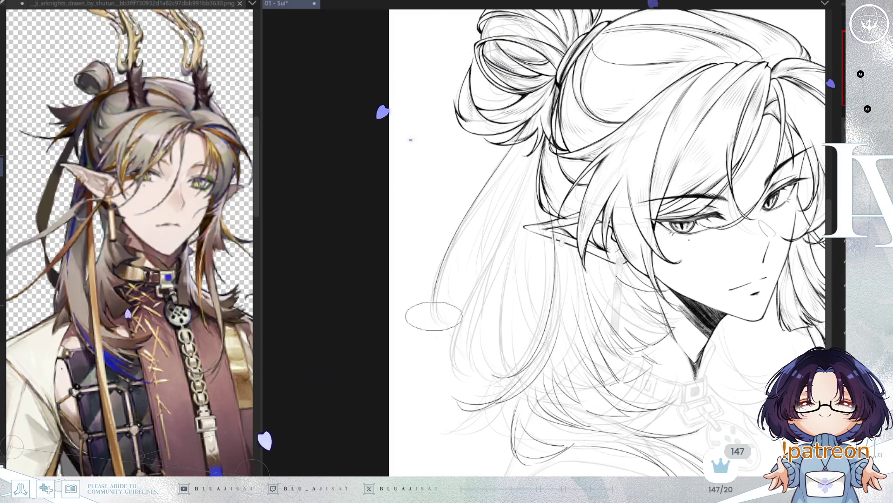
- Ink two more long strands down the left side of the hair, then flip the canvas back
left_click_drag(511, 164, 461, 311)
left_click_drag(503, 178, 440, 298)
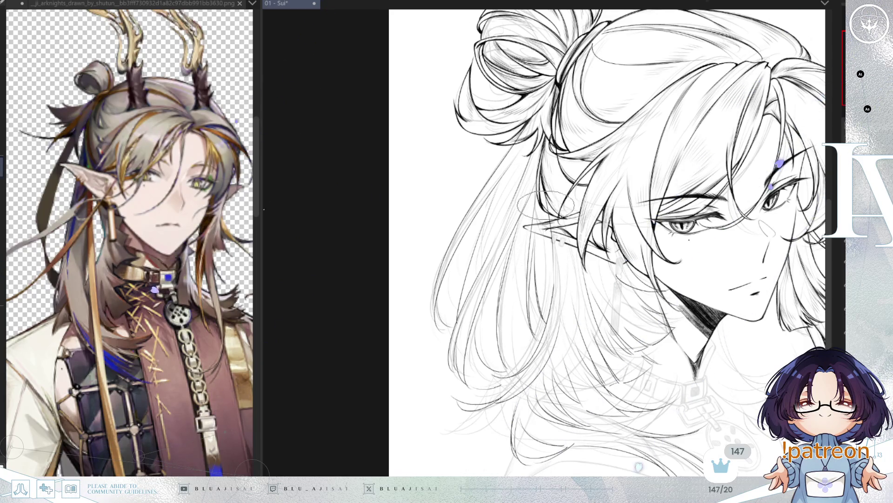
key("m")
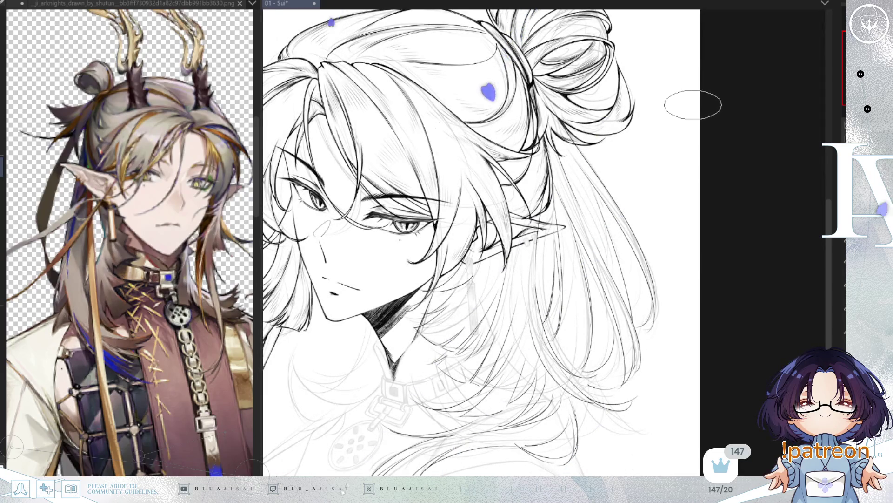
- Zoom out to the whole drawing, zoom into the ear and hair, and rotate the canvas about 180°
scroll(689, 104, "down", 2)
mouse_move(691, 163)
left_mouse_down()
mouse_move(738, 197)
mouse_move(720, 241)
left_mouse_up()
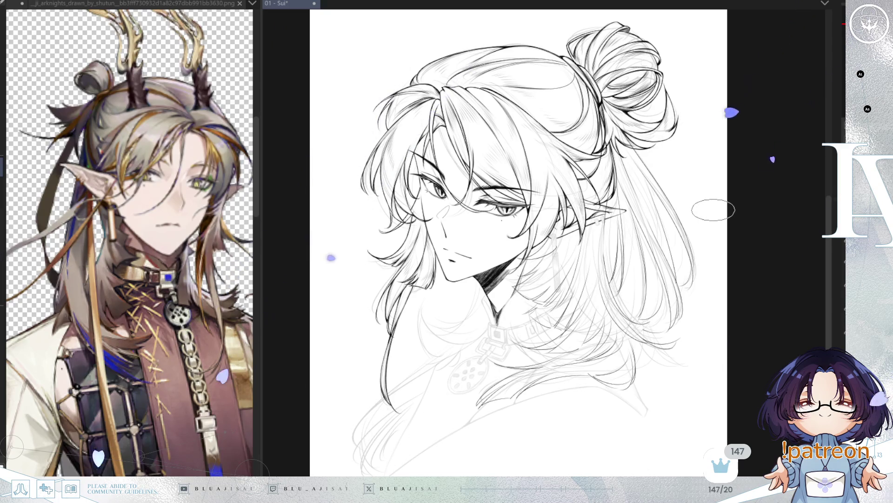
scroll(713, 211, "up", 2)
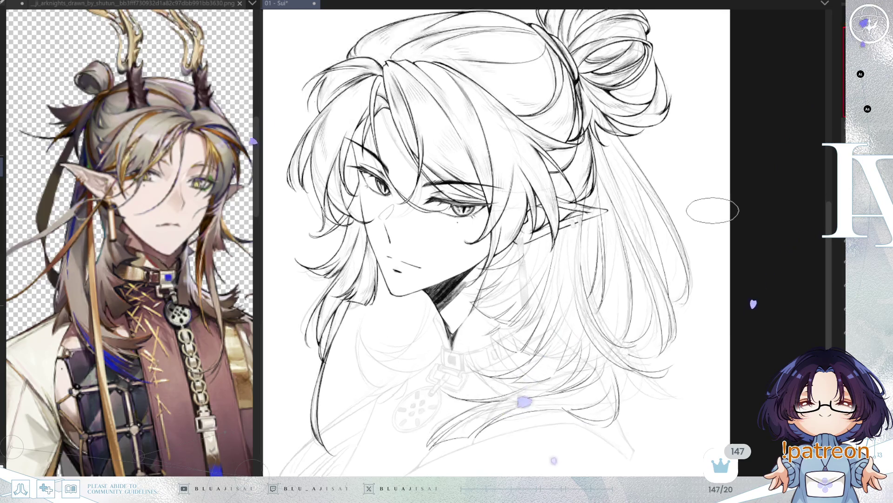
scroll(712, 211, "up", 2)
left_click_drag(440, 336, 577, 277)
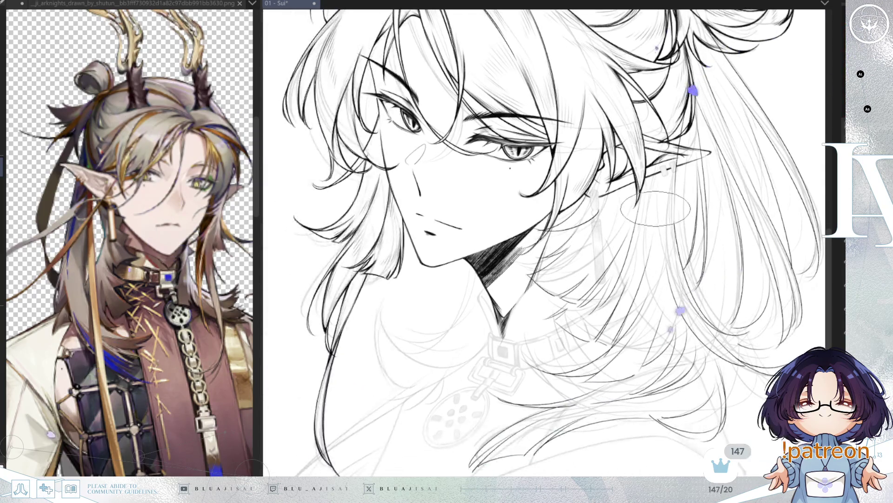
scroll(598, 247, "up", 2)
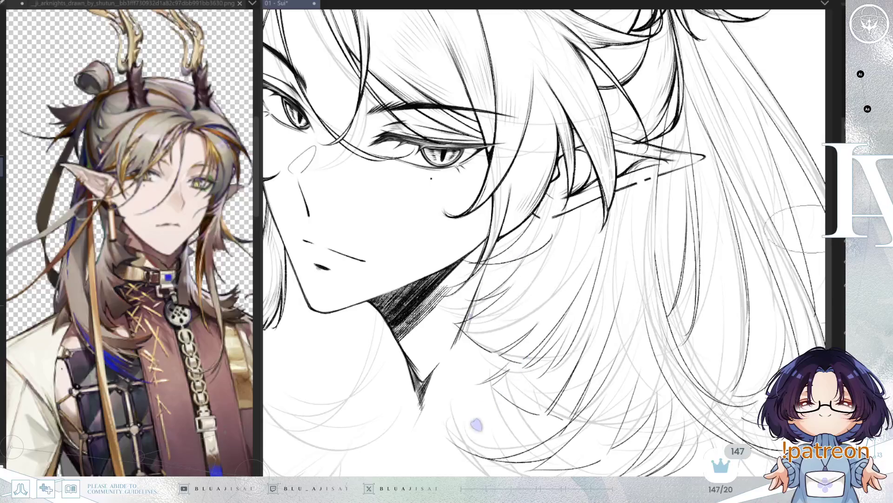
scroll(520, 241, "up", 1)
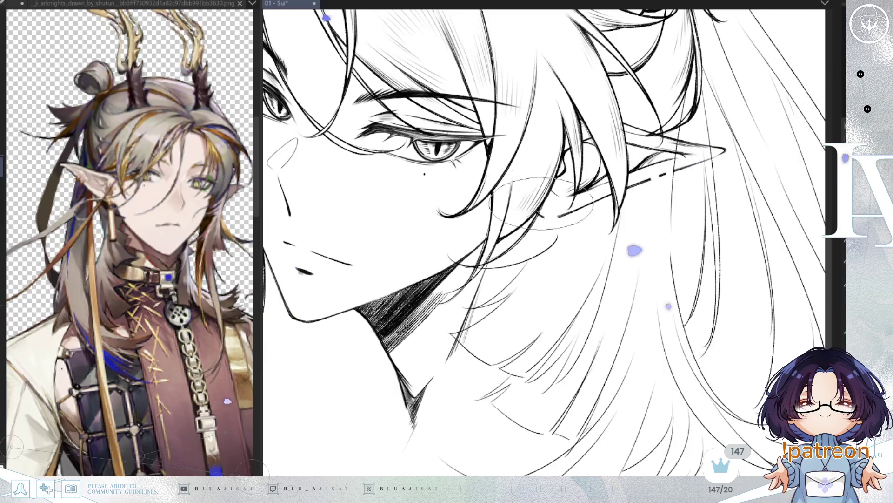
mouse_move(519, 246)
left_mouse_down()
mouse_move(621, 173)
mouse_move(589, 214)
left_mouse_up()
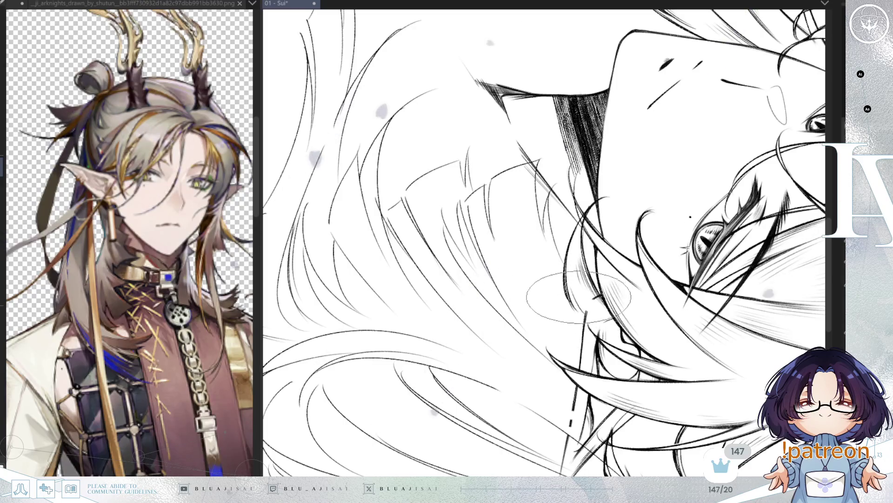
- Tilt the canvas clockwise, then to a new angle, then clockwise again over the hair beside the face
key("asciicircum")
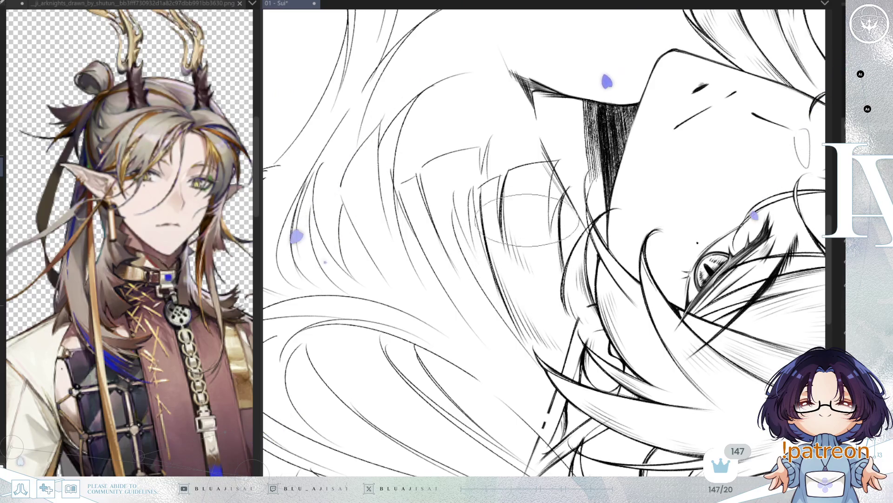
key("minus")
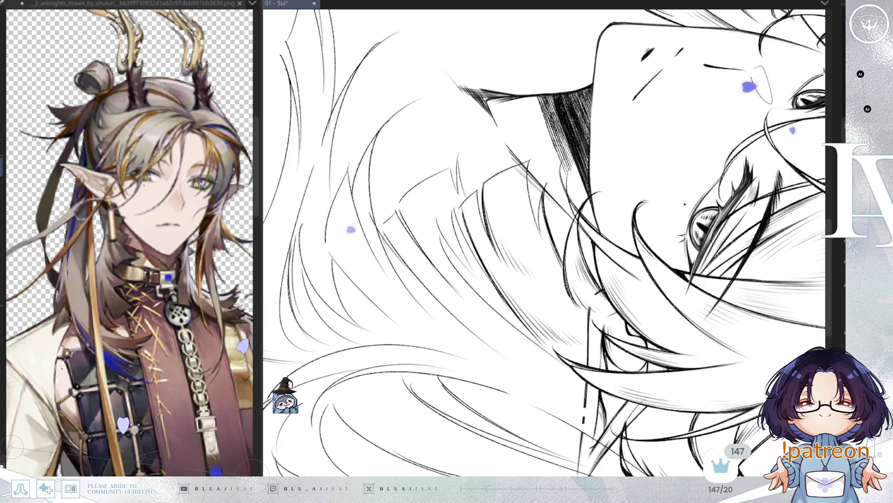
key("asciicircum")
key("asciicircum")
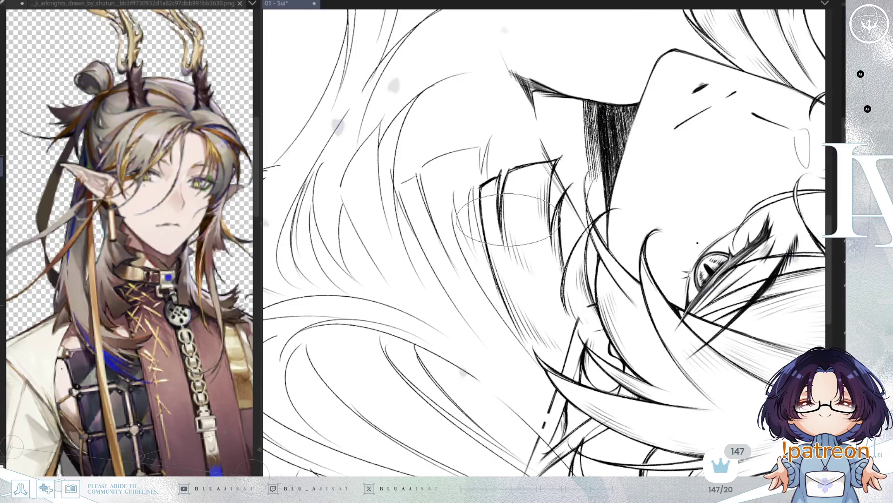
key("End")
key("End")
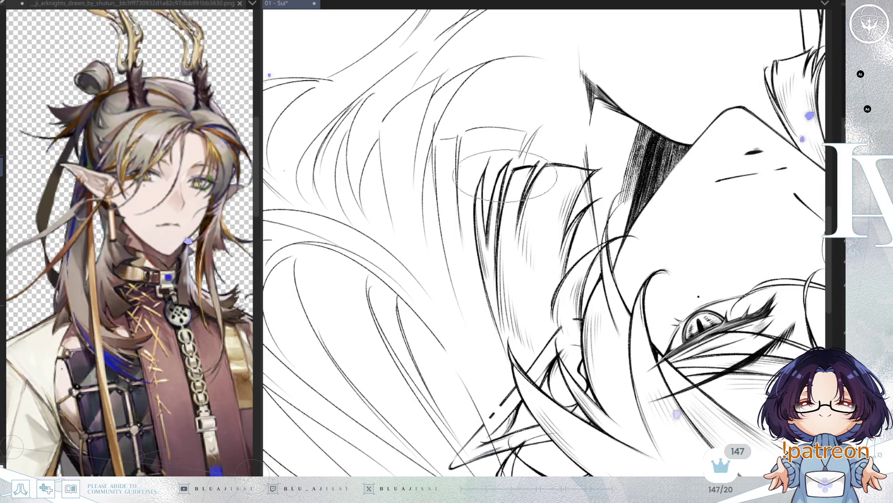
mouse_move(514, 156)
left_mouse_down()
mouse_move(532, 180)
mouse_move(582, 100)
mouse_move(356, 54)
mouse_move(497, 286)
left_mouse_up()
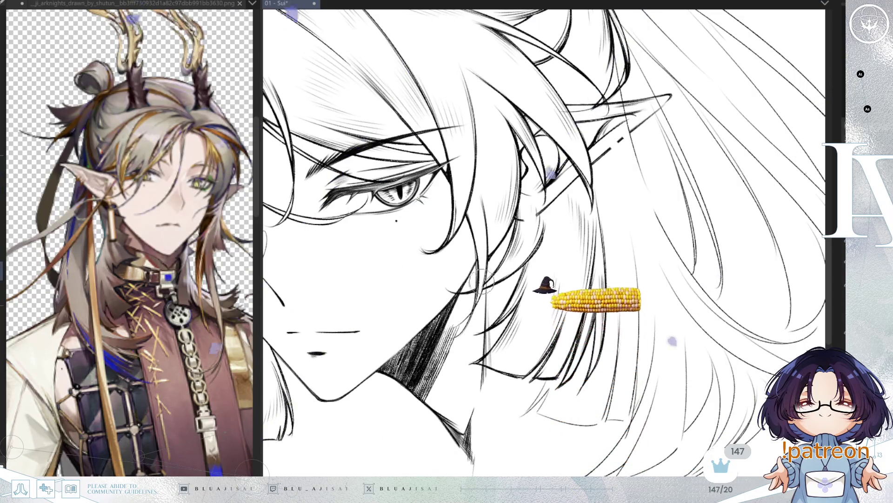
- Rotate and pan the canvas from upright back toward upside down to reach the lower hair strands
mouse_move(478, 295)
left_mouse_down()
mouse_move(583, 266)
mouse_move(506, 304)
left_mouse_up()
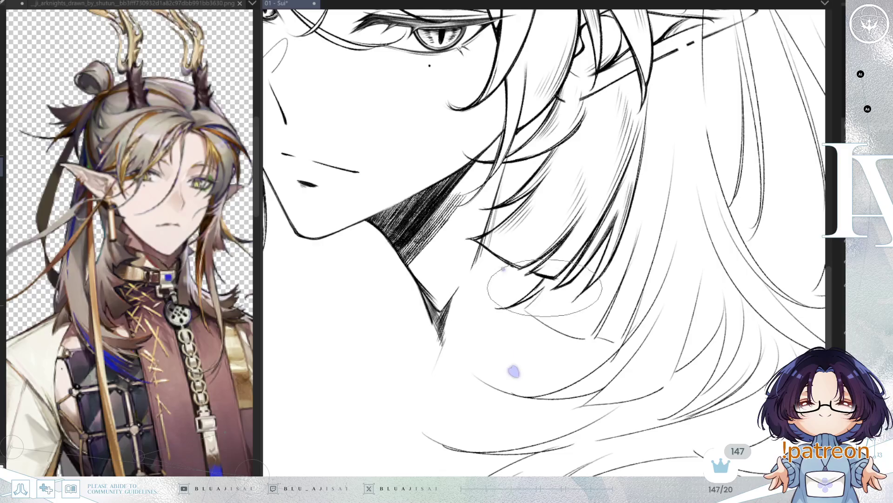
left_click_drag(539, 296, 512, 335)
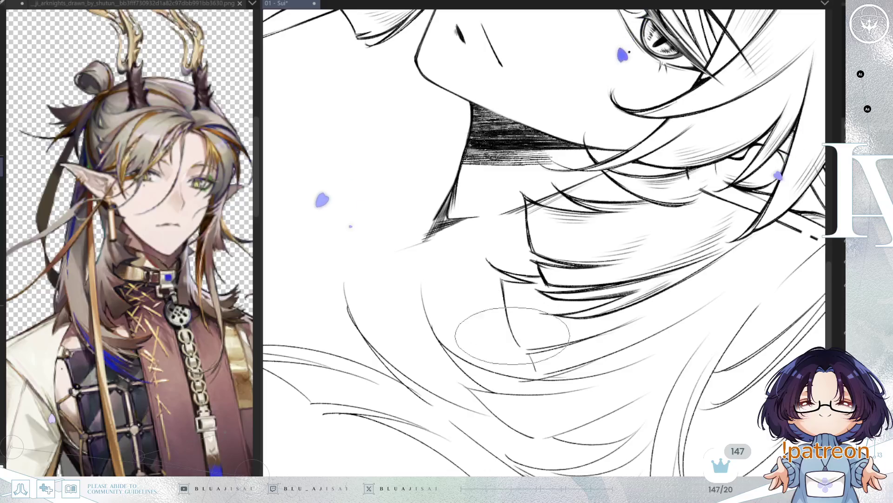
left_click_drag(514, 340, 565, 343)
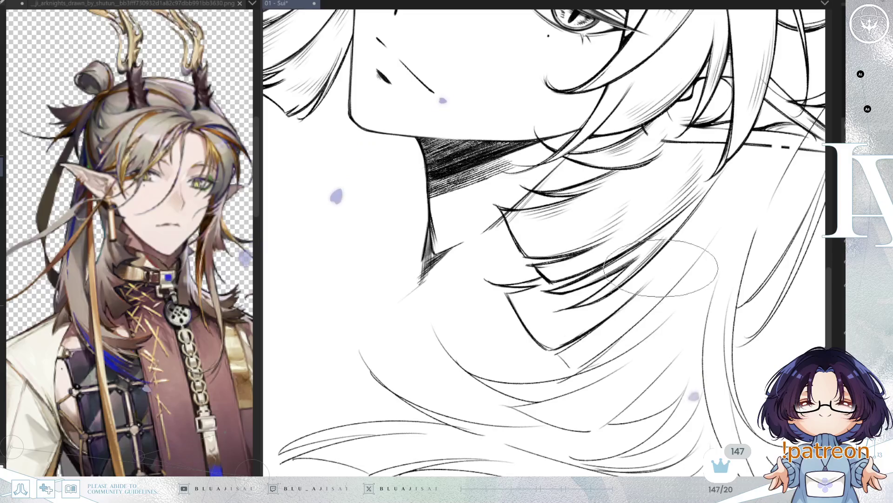
mouse_move(651, 274)
left_mouse_down()
mouse_move(605, 298)
mouse_move(535, 293)
mouse_move(442, 252)
left_mouse_up()
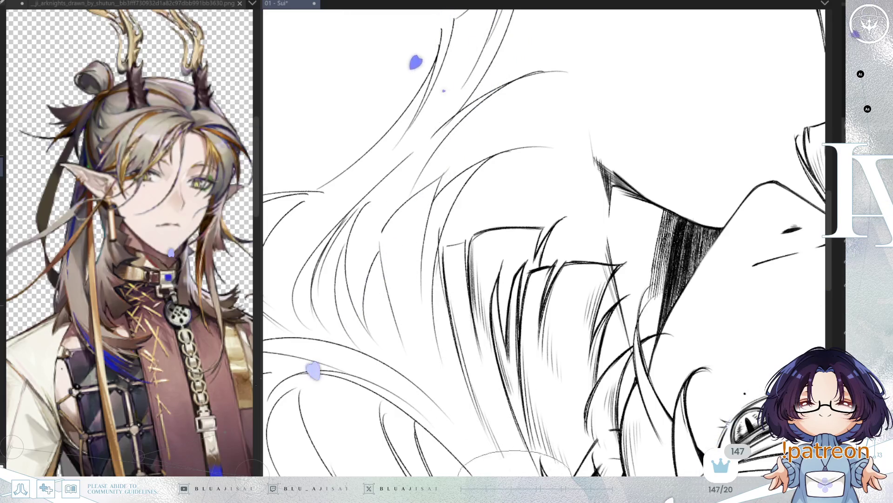
left_click_drag(479, 467, 444, 353)
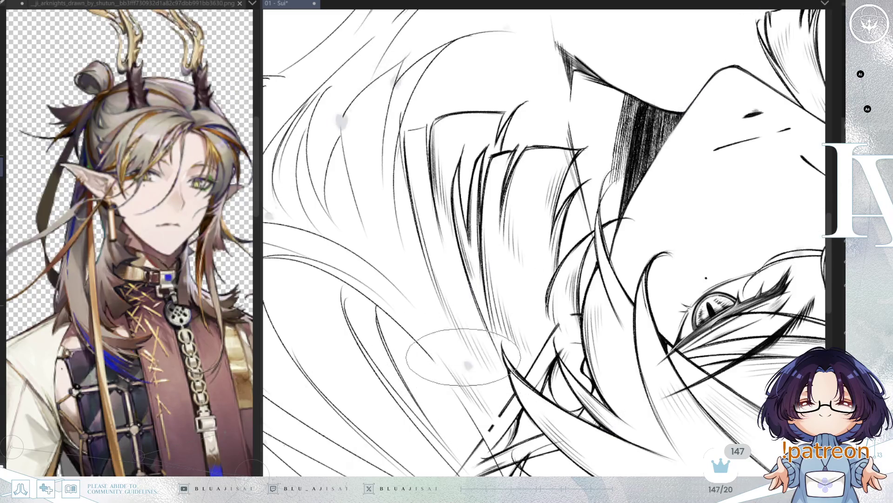
left_click_drag(402, 138, 412, 182)
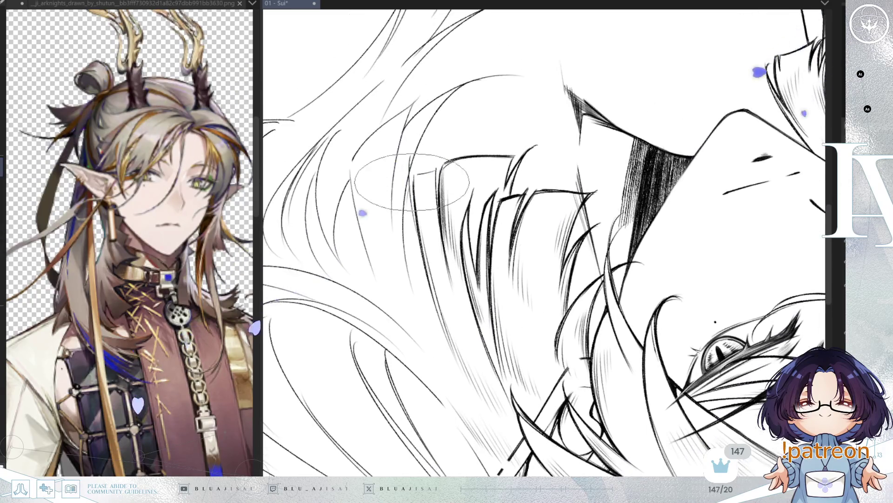
left_click_drag(421, 231, 528, 234)
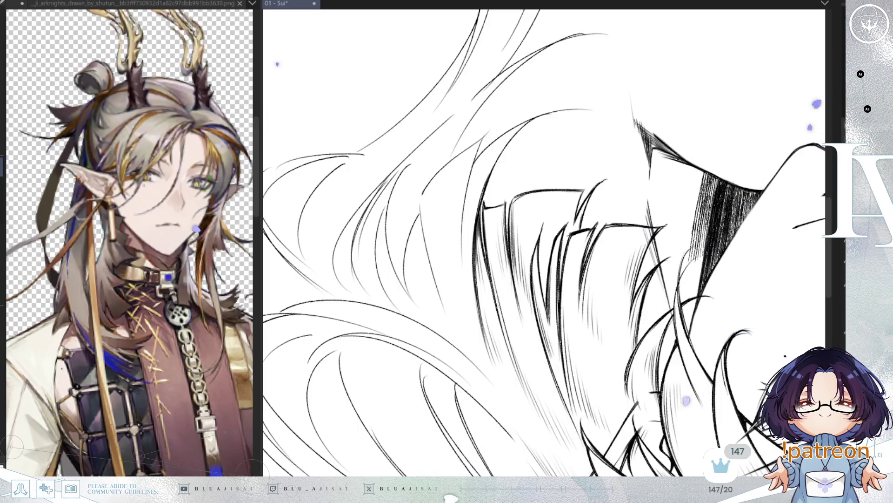
- Turn and shift the canvas until the hair strands run horizontally for inking
left_click_drag(771, 176, 720, 251)
left_click_drag(682, 108, 638, 185)
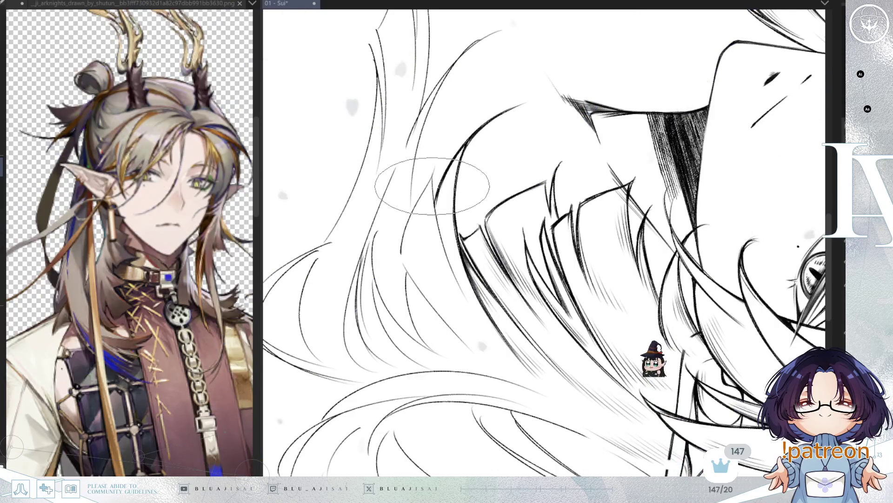
key("minus")
key("minus")
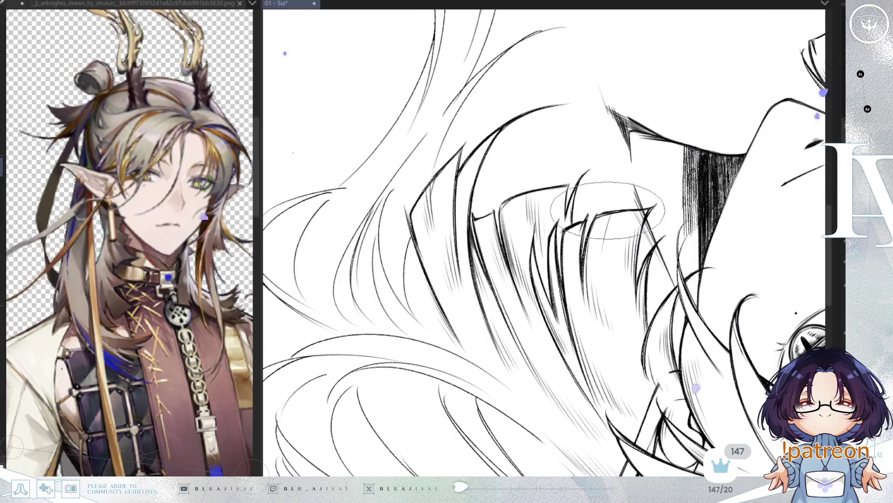
mouse_move(573, 282)
left_mouse_down()
mouse_move(488, 354)
mouse_move(638, 155)
left_mouse_up()
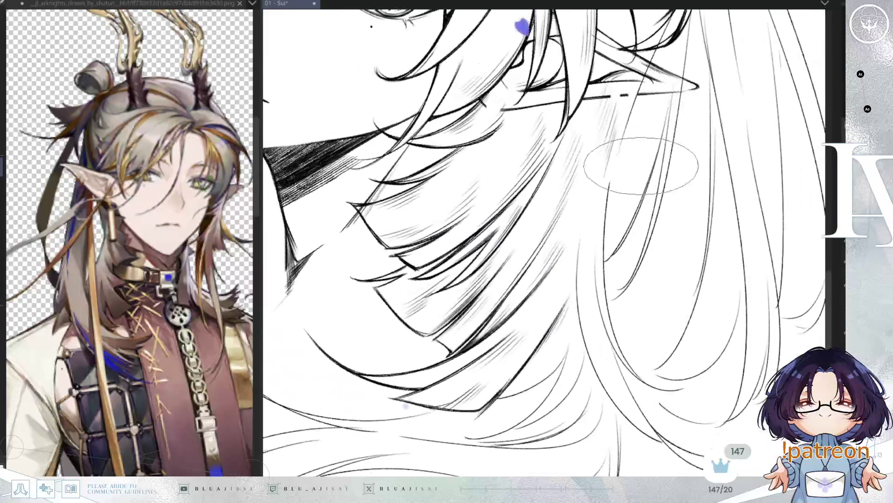
- Mirror the view and rotate it about 15° clockwise, framing the eye, ear and hair below
scroll(629, 86, "up", 2)
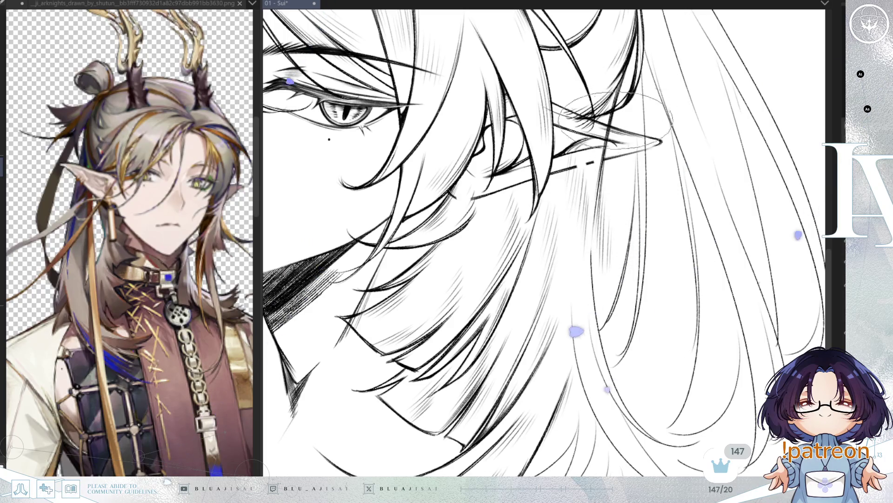
mouse_move(663, 48)
left_mouse_down()
mouse_move(638, 116)
mouse_move(644, 140)
mouse_move(645, 97)
left_mouse_up()
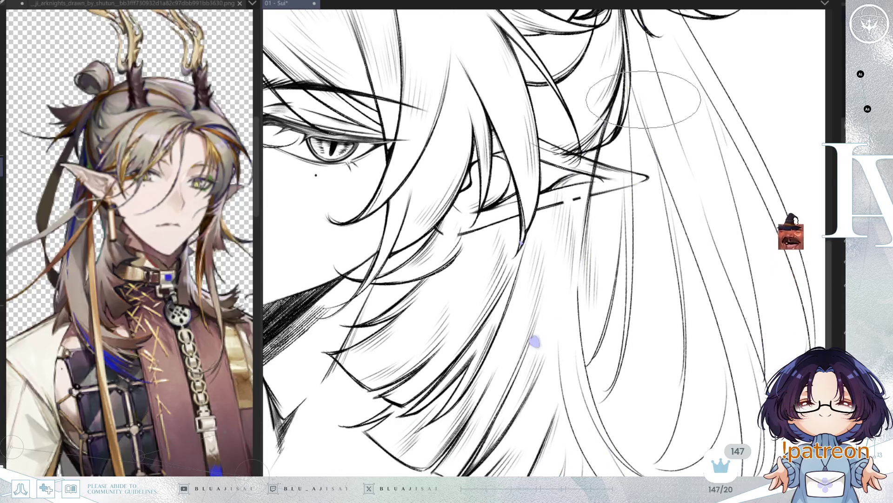
key("h")
key("End")
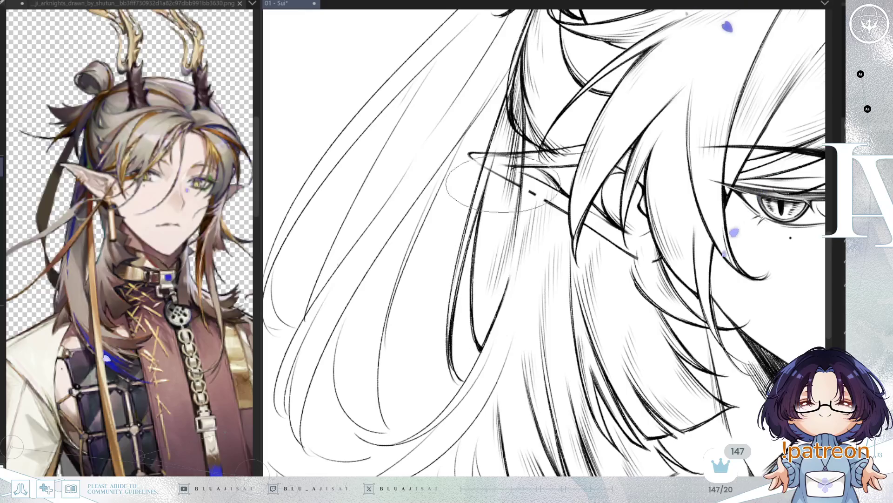
left_click_drag(491, 161, 501, 184)
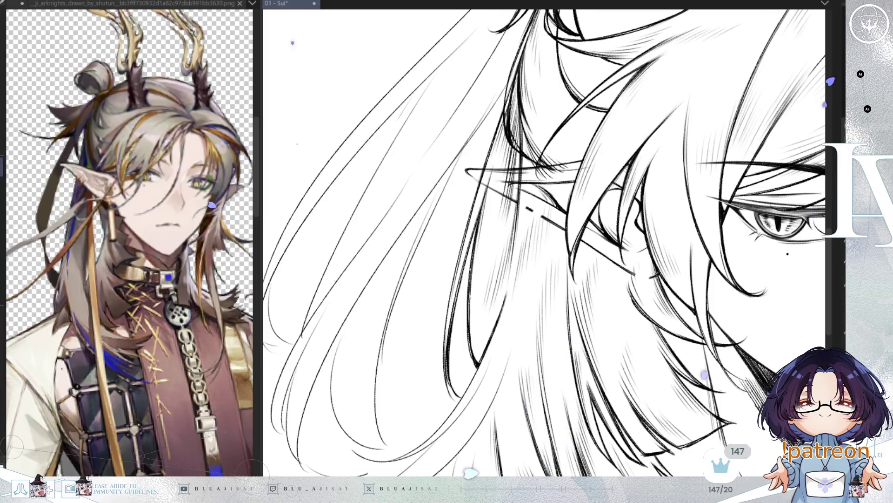
mouse_move(505, 311)
left_mouse_down()
mouse_move(528, 132)
mouse_move(512, 88)
mouse_move(483, 275)
left_mouse_up()
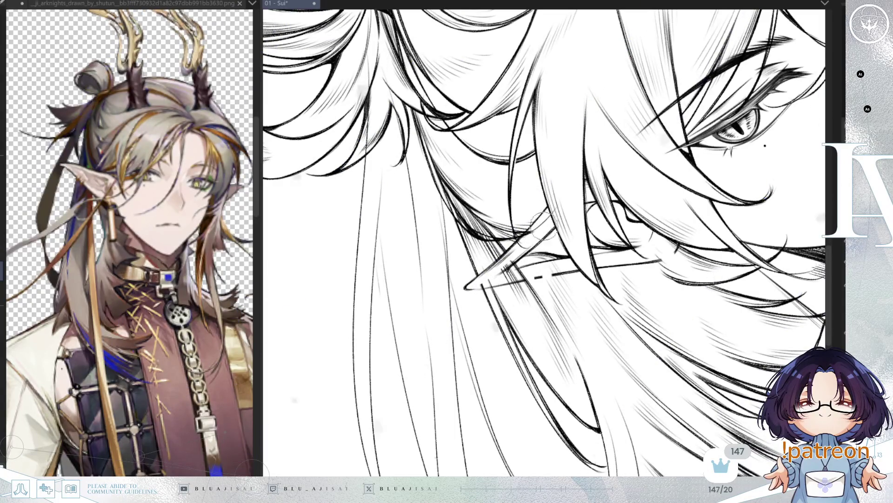
- Rotate the canvas step by step until the hair strands below the ear run vertically
left_click_drag(537, 231, 509, 270)
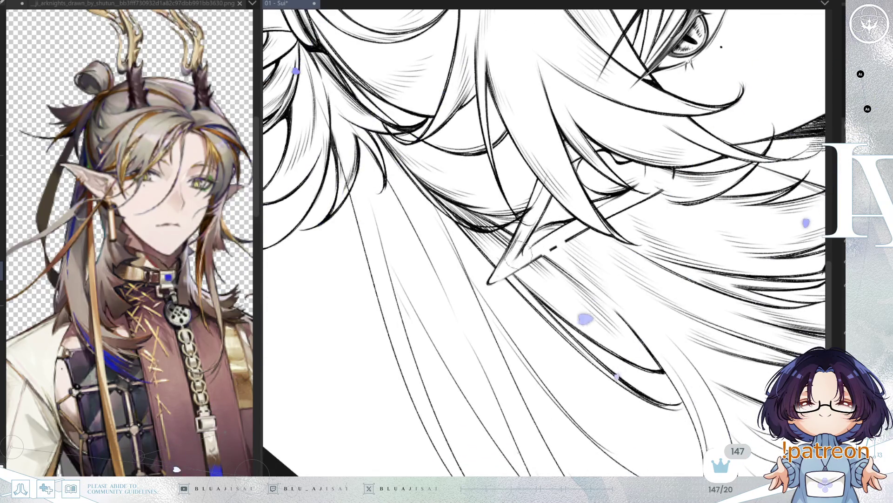
left_click_drag(539, 208, 551, 234)
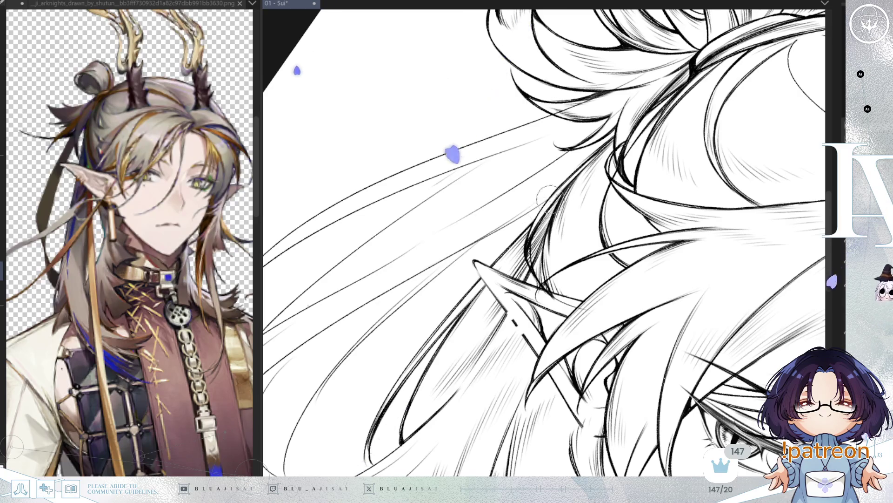
left_click_drag(546, 205, 541, 238)
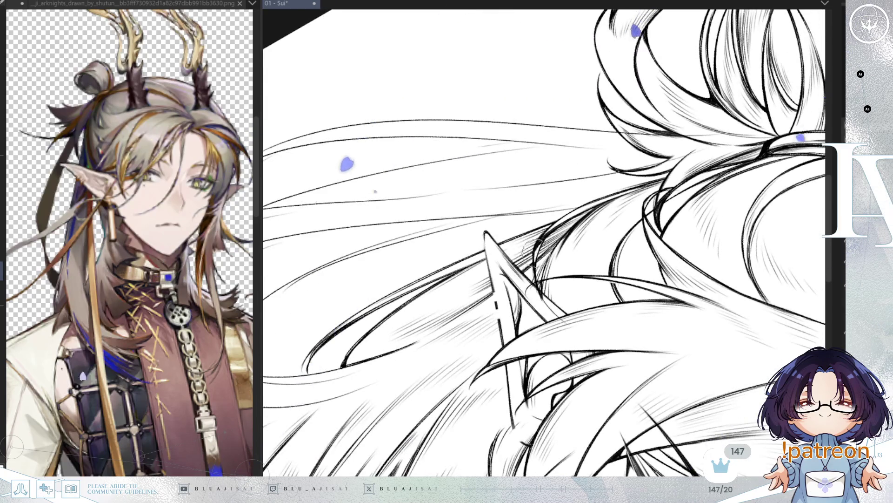
left_click_drag(601, 165, 595, 207)
key("End")
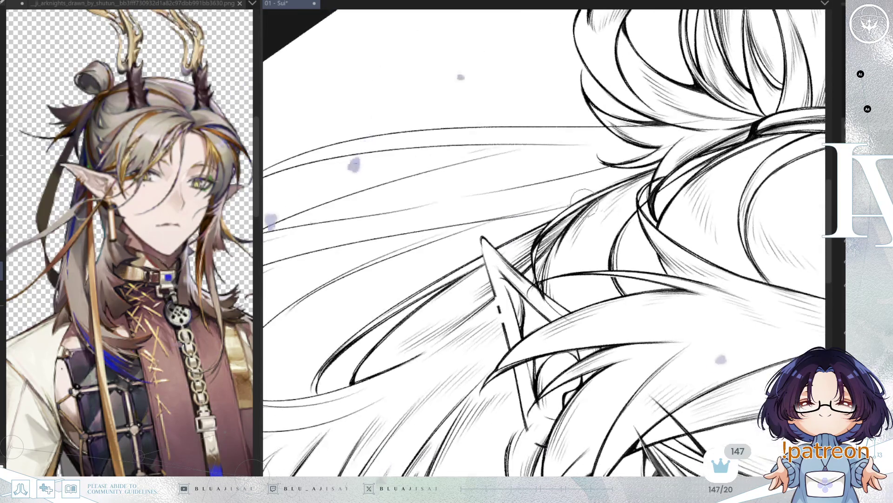
key("End")
key("End")
key("End")
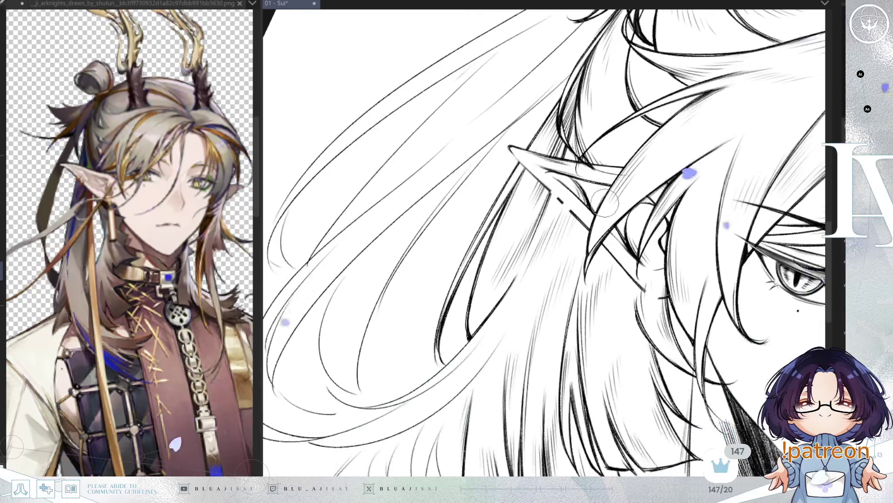
- Enlarge then shrink the brush tip, tilt slightly clockwise, and mirror the view horizontally
key("bracketright")
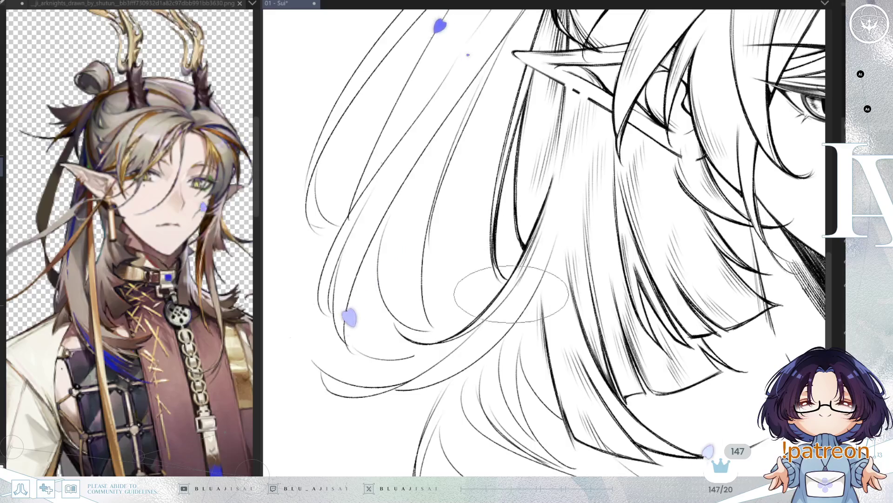
key("bracketleft")
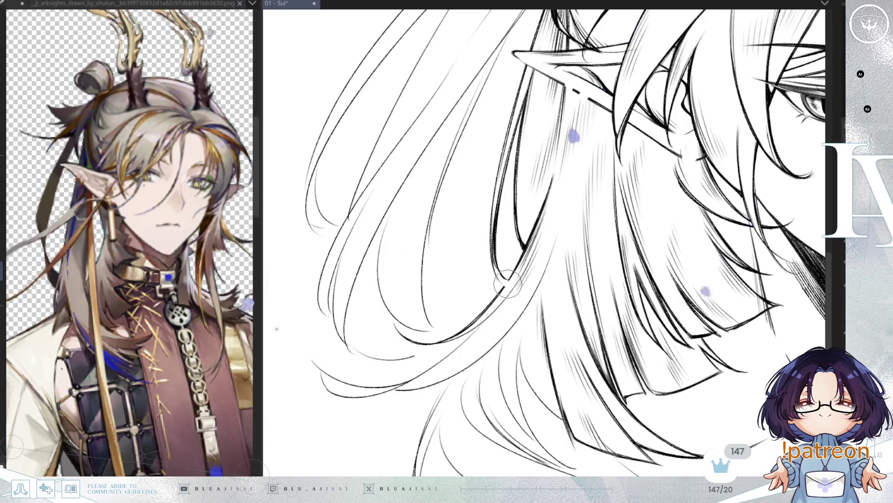
key("6")
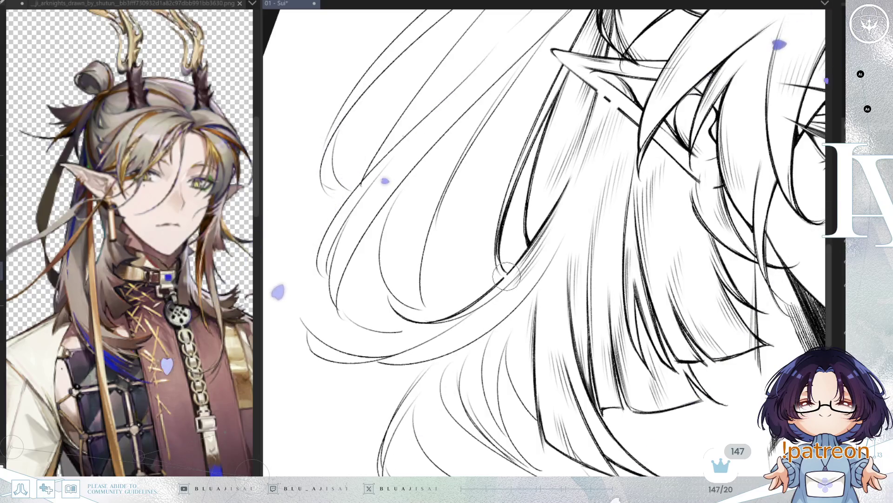
key("h")
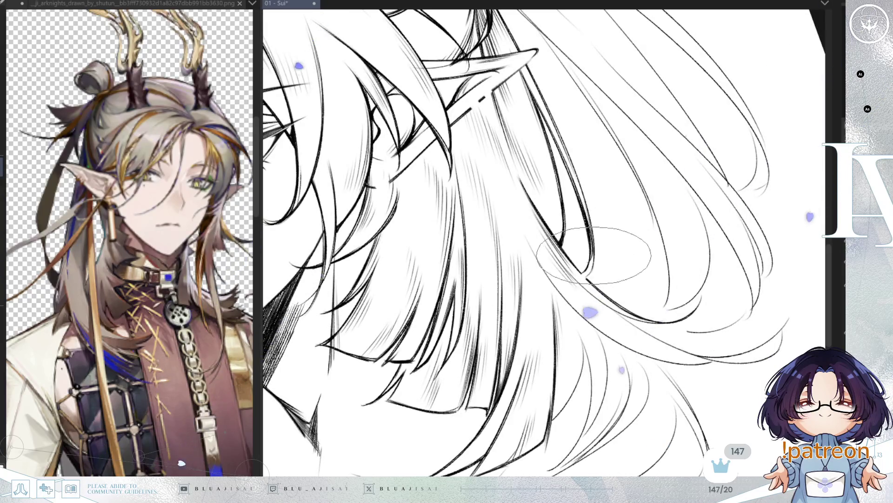
- Zoom in on the hair strands and ink over a lower strand
left_click_drag(594, 260, 610, 339)
scroll(610, 339, "down", 3)
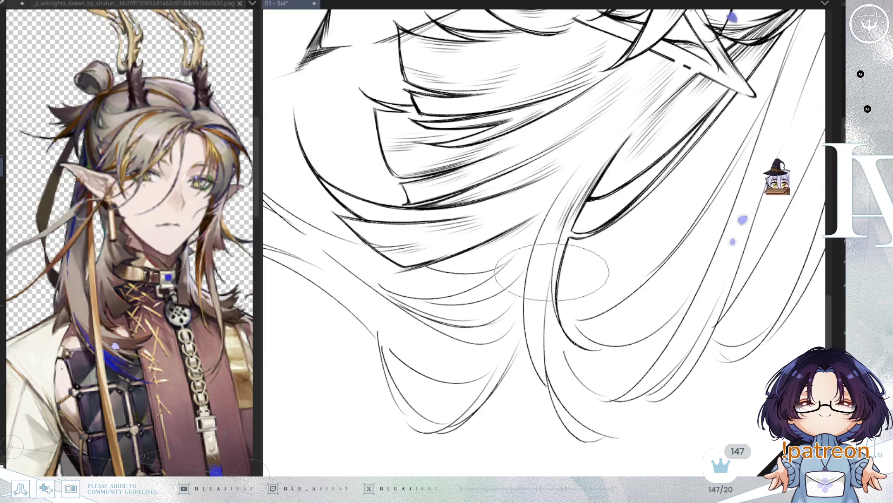
left_click_drag(568, 214, 552, 295)
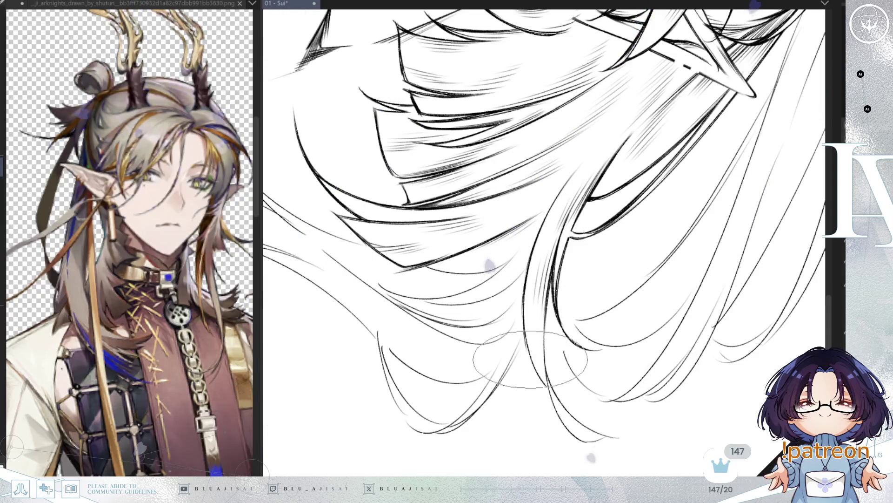
- Rotate the view toward the hair ends, reset it upright, and pan to the face and ear
left_click_drag(542, 354, 515, 366)
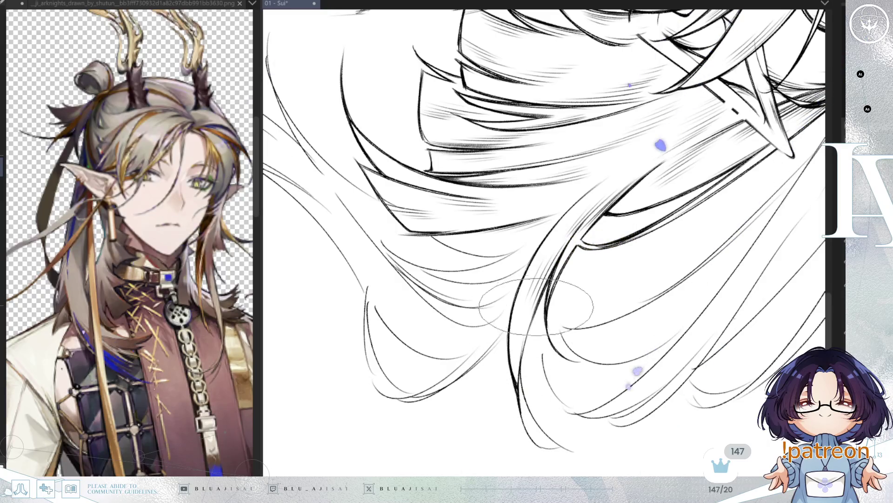
left_click_drag(535, 314, 514, 142)
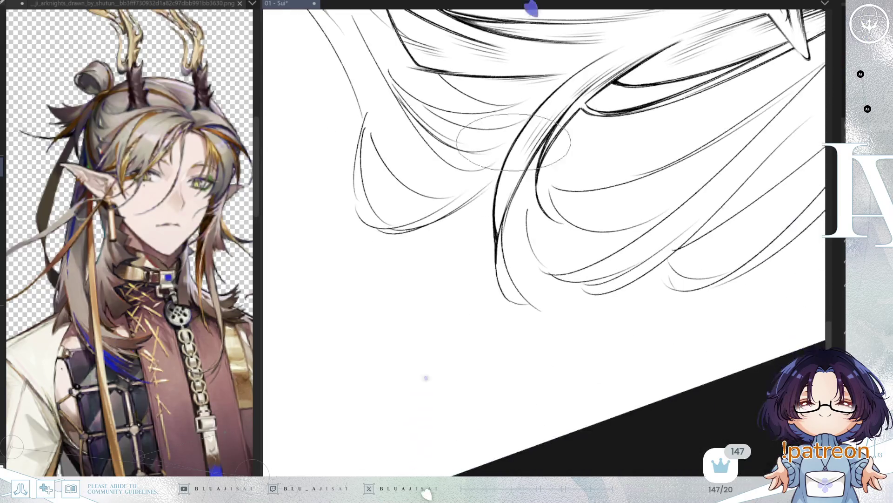
key("Delete")
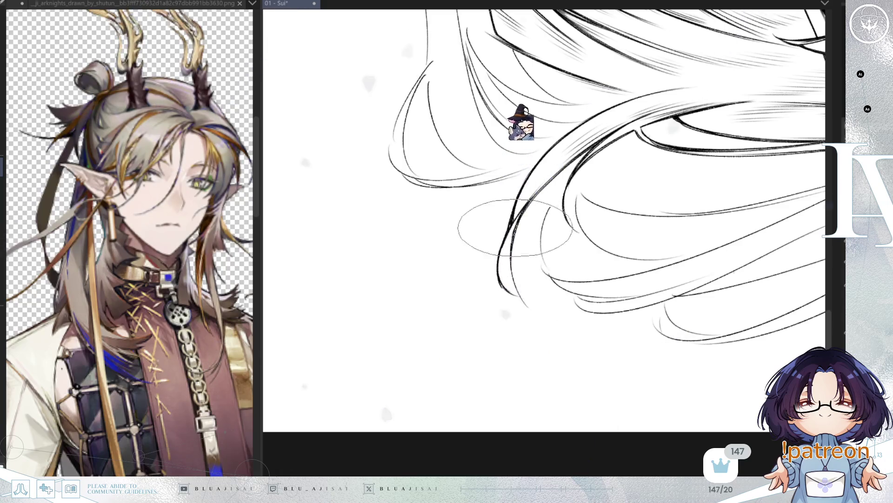
mouse_move(493, 247)
left_mouse_down()
mouse_move(535, 228)
mouse_move(496, 255)
left_mouse_up()
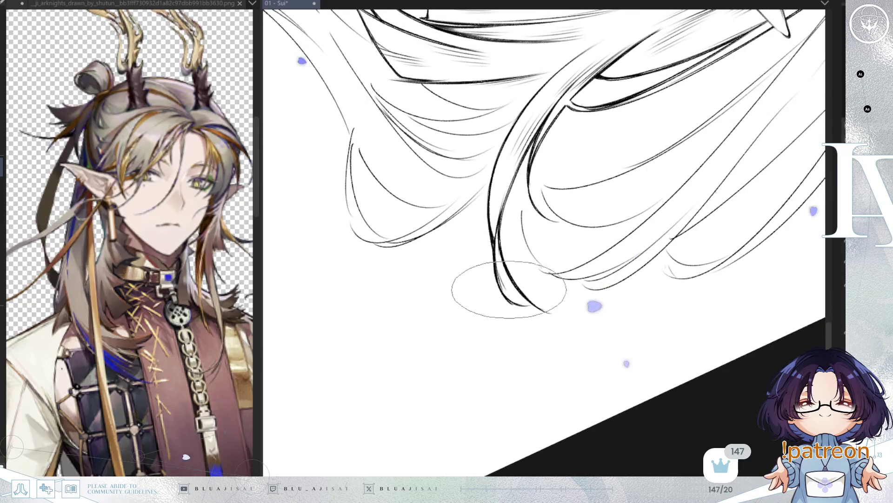
left_click_drag(546, 281, 534, 311)
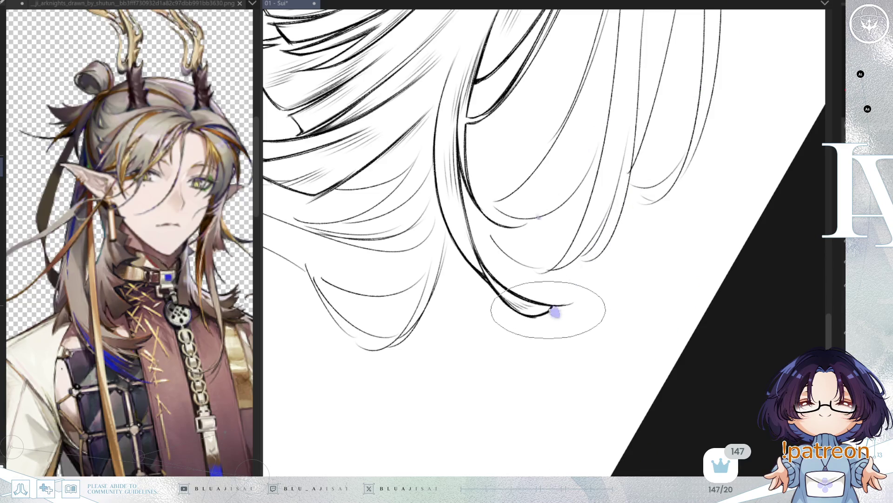
mouse_move(572, 275)
left_mouse_down()
mouse_move(698, 230)
mouse_move(687, 219)
mouse_move(694, 229)
left_mouse_up()
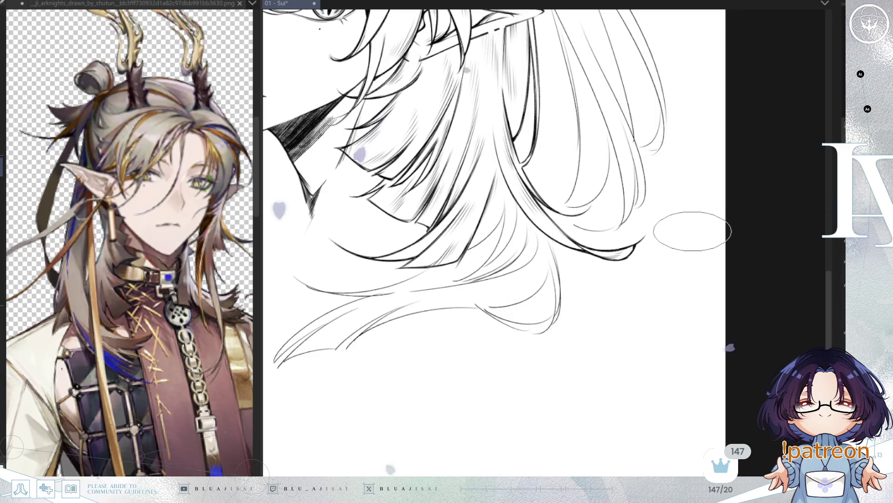
mouse_move(694, 229)
left_mouse_down()
mouse_move(749, 229)
mouse_move(707, 259)
mouse_move(737, 242)
left_mouse_up()
- Adjust the zoom, mirror the canvas horizontally, and switch to a wide flat brush tip
scroll(600, 109, "up", 2)
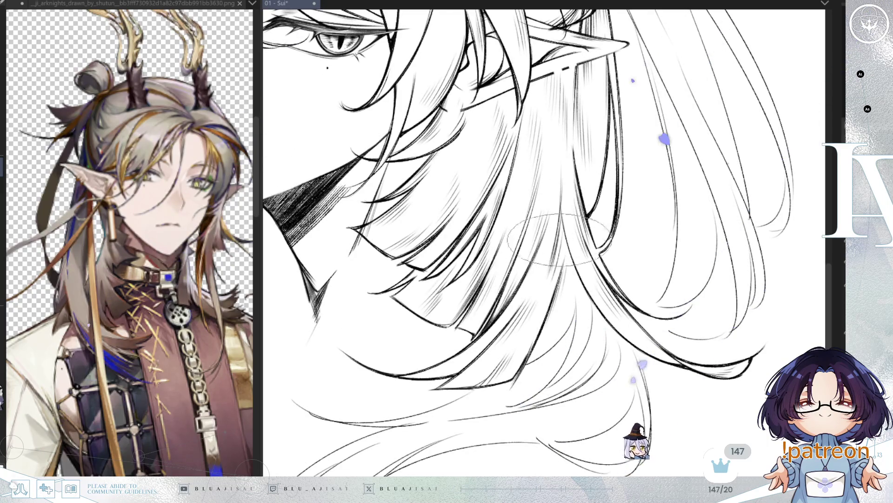
scroll(702, 143, "down", 3)
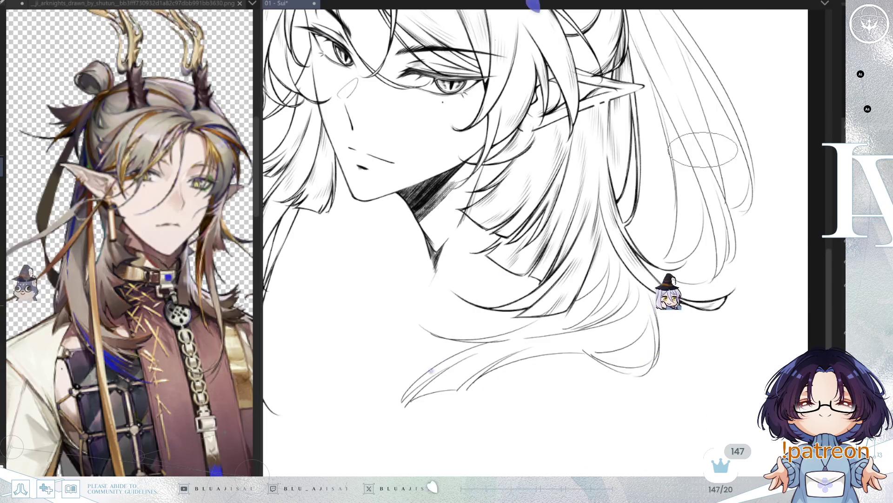
key("m")
scroll(703, 149, "up", 3)
scroll(463, 210, "up", 2)
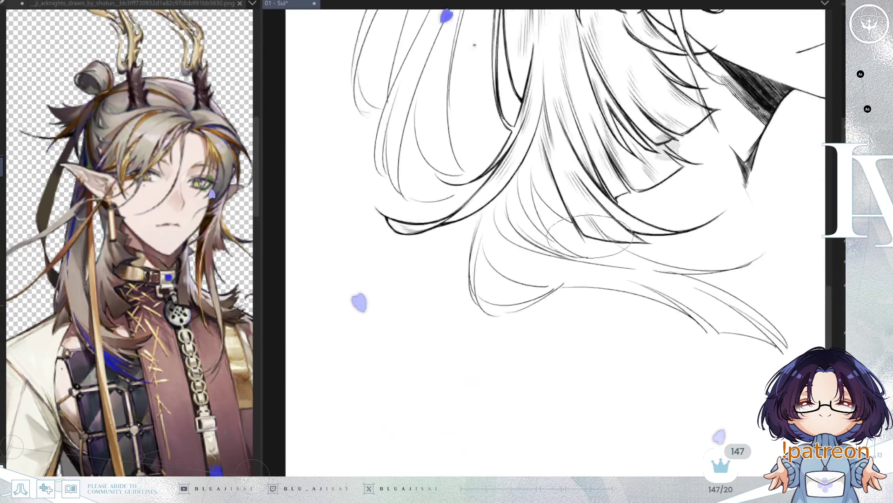
scroll(462, 209, "up", 1)
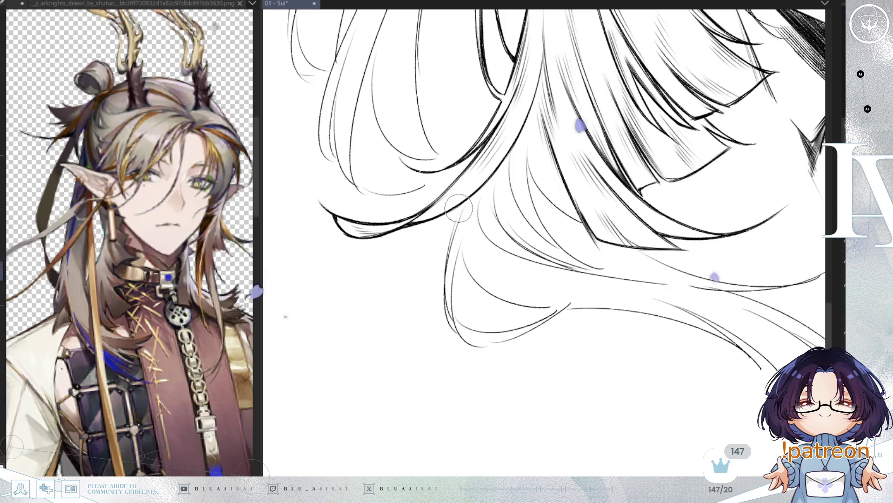
key("e")
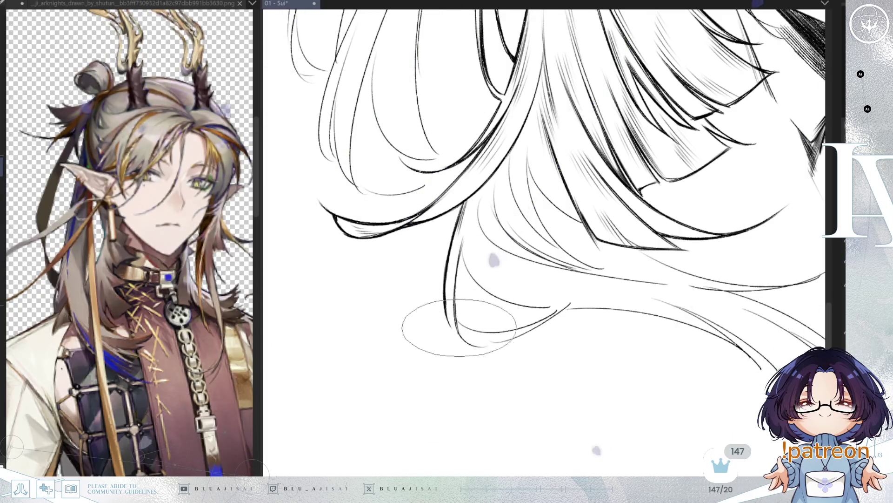
- Tilt and pan the canvas along the long hair to good angles for inking the strands
left_click_drag(463, 319, 455, 264)
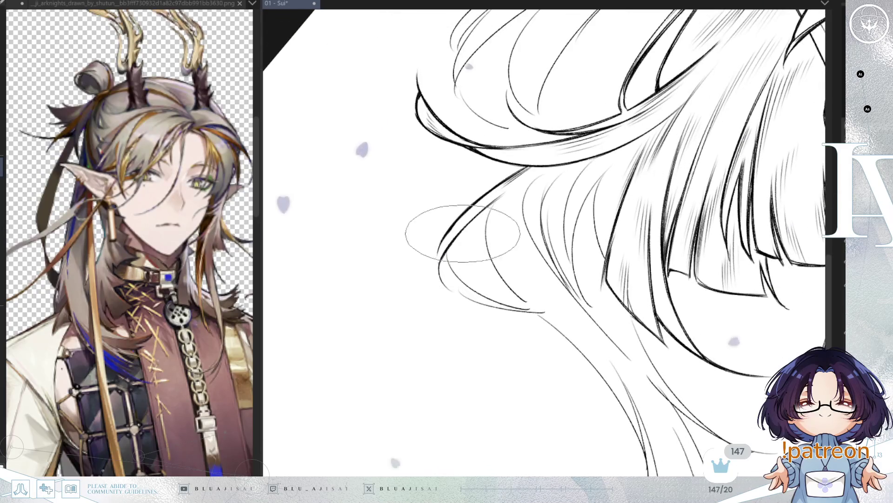
left_click_drag(463, 233, 502, 228)
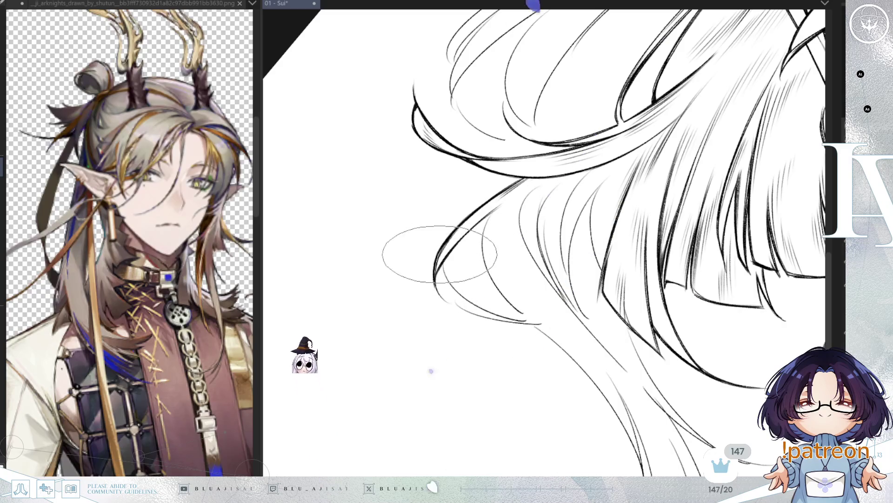
key("Home")
left_click_drag(484, 208, 481, 253)
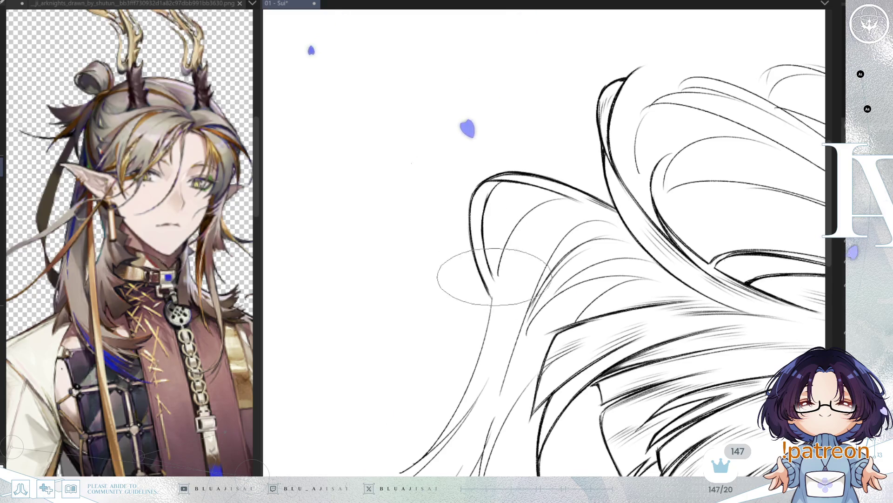
left_click_drag(512, 224, 462, 220)
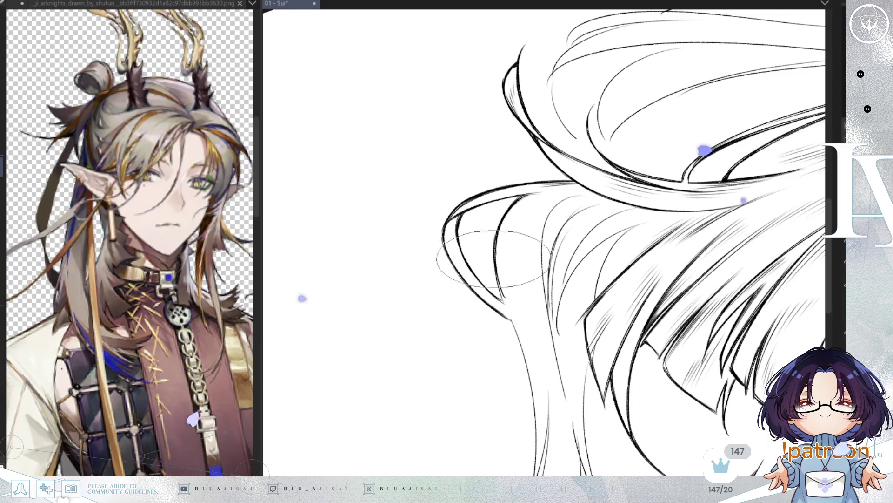
left_click_drag(596, 165, 645, 131)
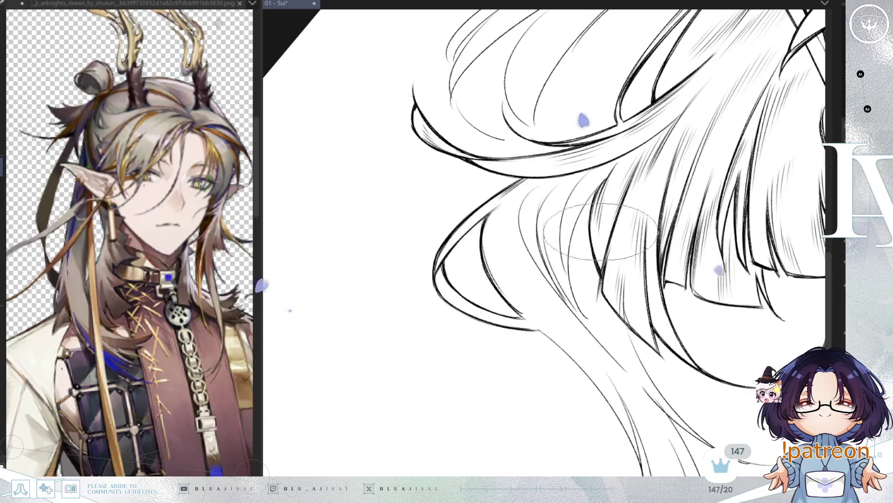
left_click_drag(692, 135, 502, 327)
key("Delete")
key("Delete")
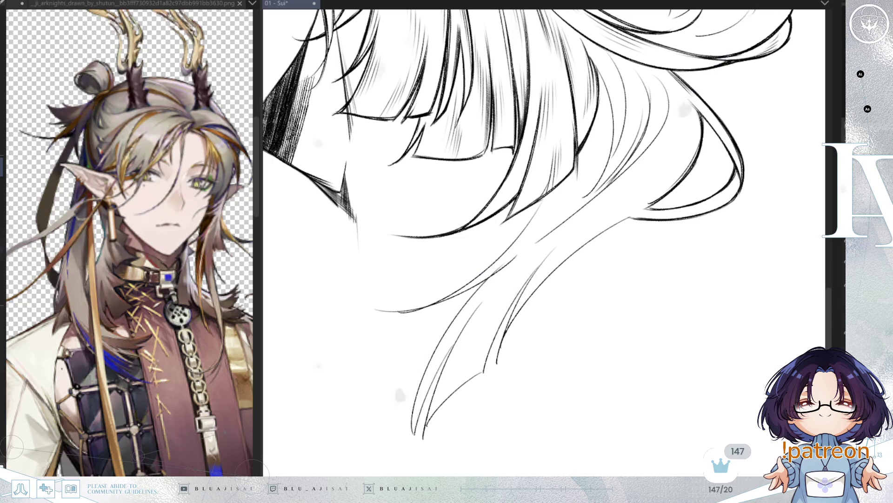
- Hatch between the lower hair strands and darken the strand tip and thin rising line
mouse_move(596, 109)
left_mouse_down()
mouse_move(565, 230)
mouse_move(558, 205)
mouse_move(600, 170)
left_mouse_up()
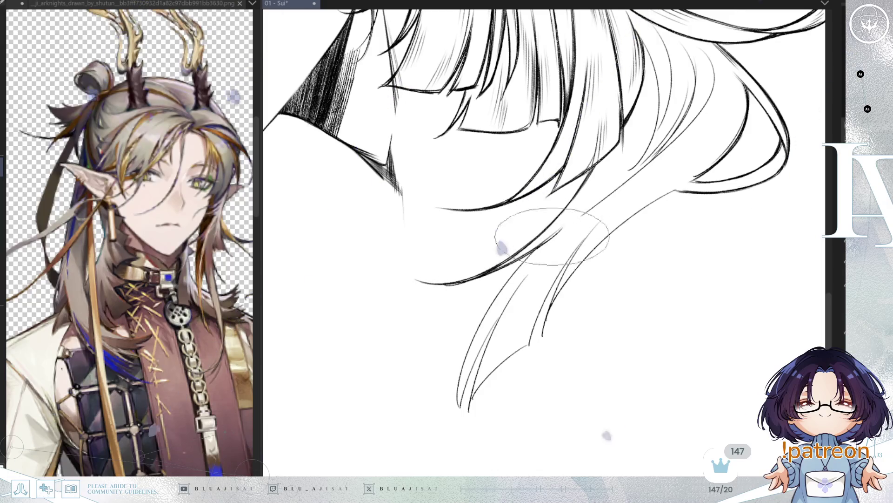
left_click_drag(603, 170, 577, 195)
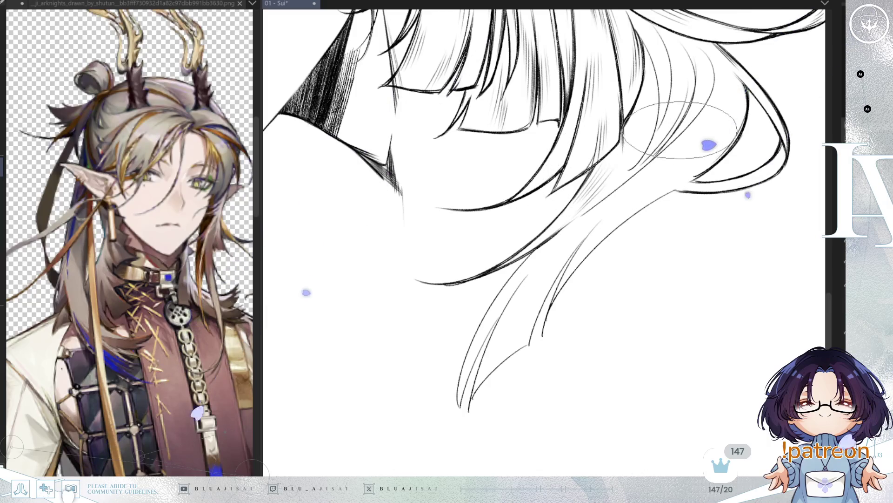
mouse_move(719, 100)
left_mouse_down()
mouse_move(696, 140)
mouse_move(689, 135)
left_mouse_up()
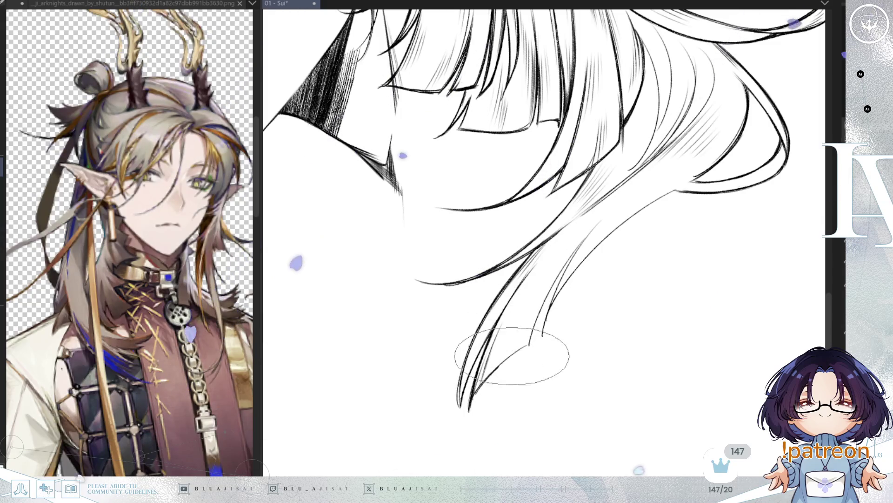
left_click_drag(475, 390, 526, 347)
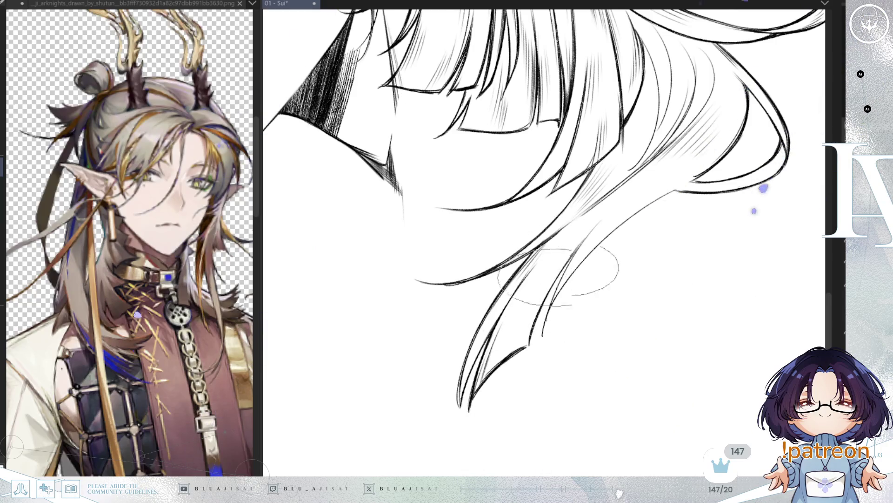
left_click_drag(559, 235, 524, 288)
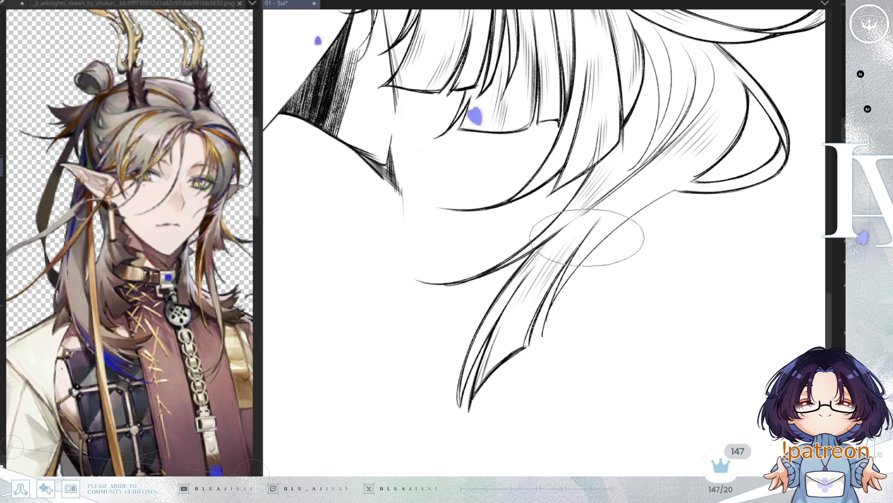
mouse_move(583, 268)
left_mouse_down()
mouse_move(568, 279)
mouse_move(588, 239)
mouse_move(696, 176)
mouse_move(598, 231)
left_mouse_up()
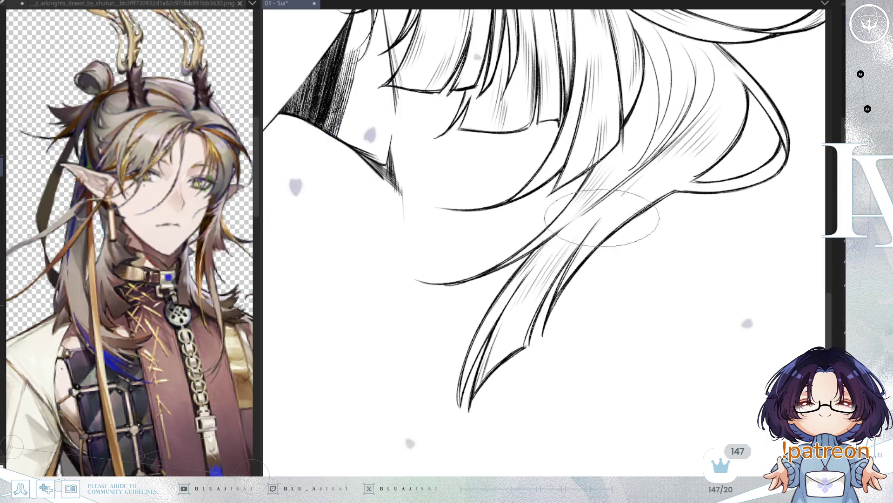
- Zoom in on the hair and rotate the canvas to a new angle
left_click_drag(638, 210, 658, 238)
key("4")
key("4")
key("4")
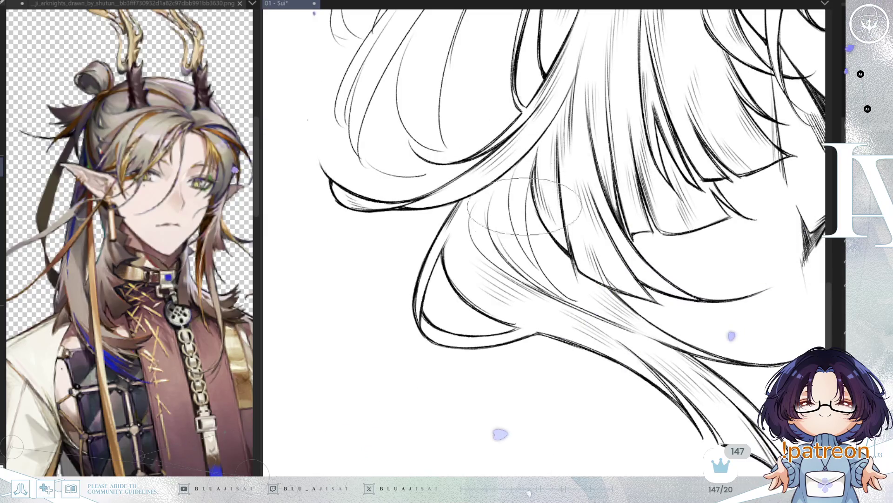
key("4")
key("4")
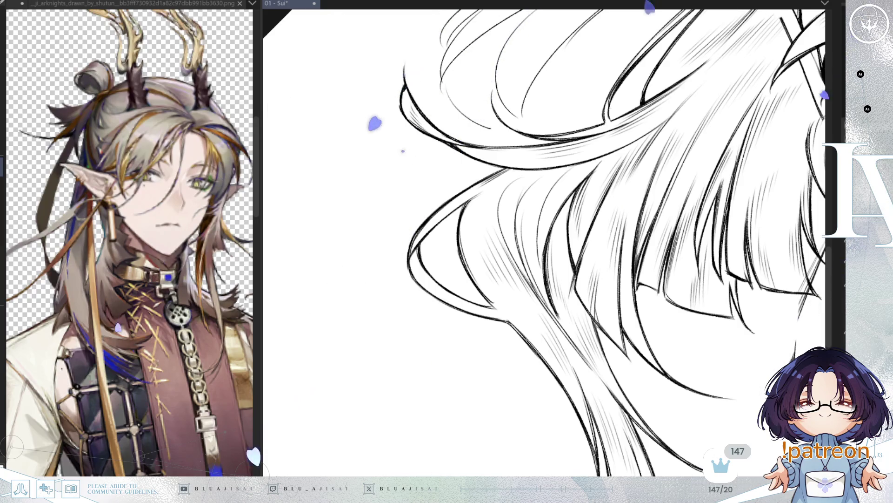
scroll(514, 177, "up", 2)
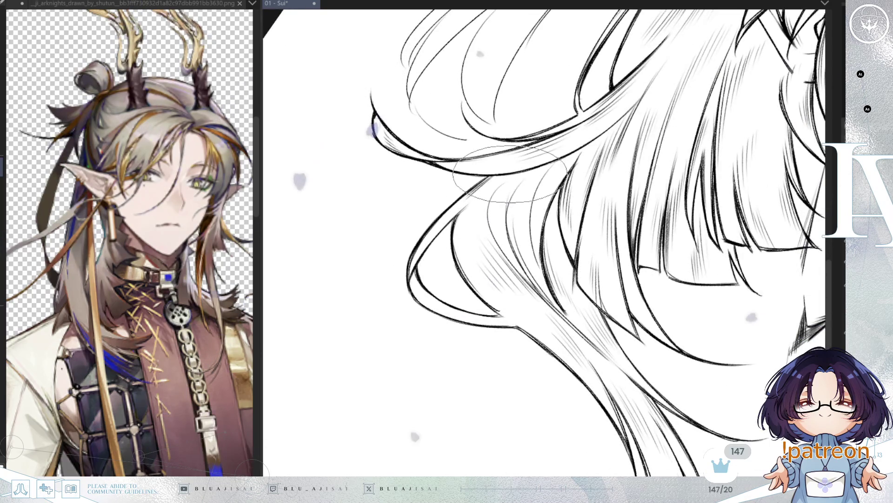
scroll(514, 177, "up", 1)
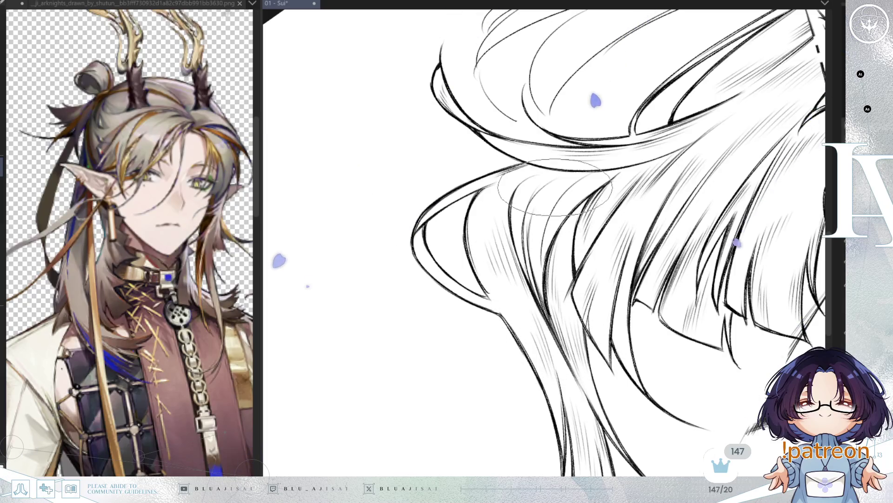
key("Delete")
key("Delete")
key("Delete")
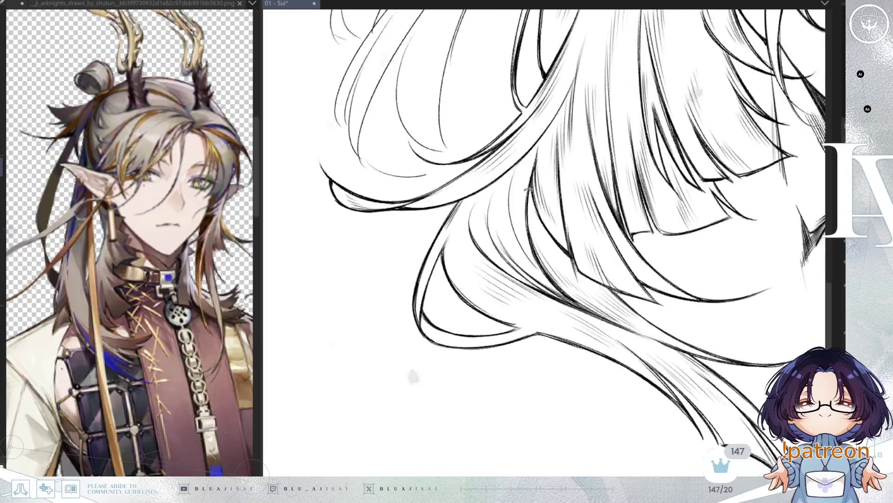
key("Delete")
key("Delete")
key("Delete")
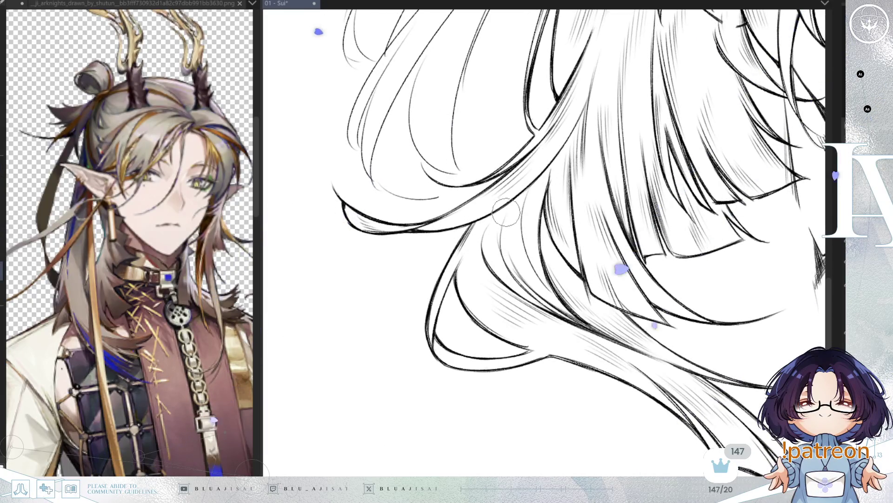
key("Delete")
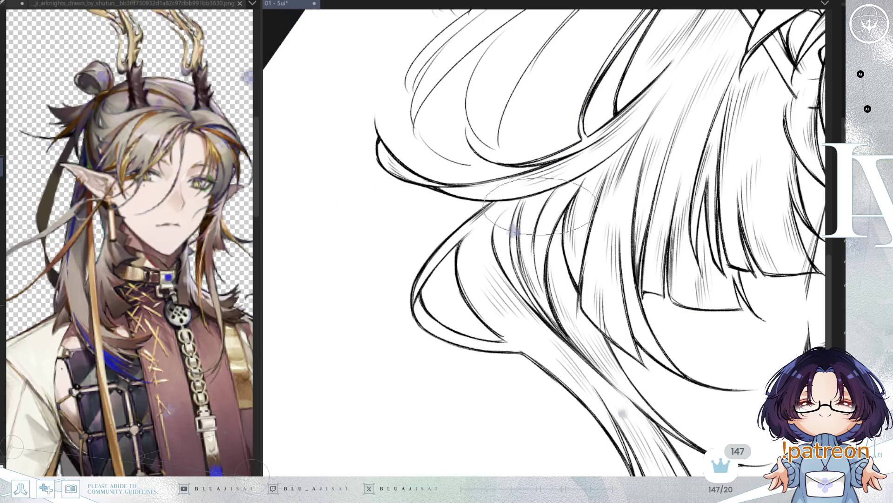
left_click_drag(544, 282, 551, 181)
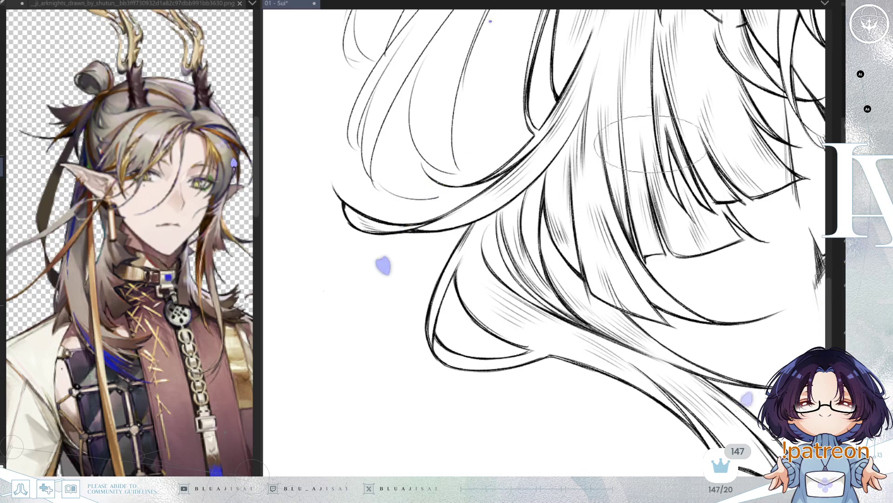
key("-")
left_click_drag(675, 113, 741, 232)
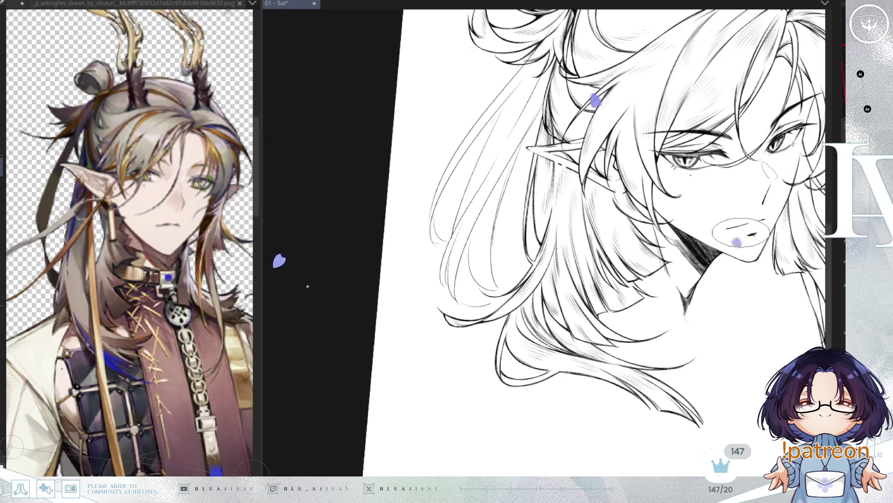
- Pan down and zoom closely onto the long strands left of the pointed ear
left_click_drag(671, 245, 670, 264)
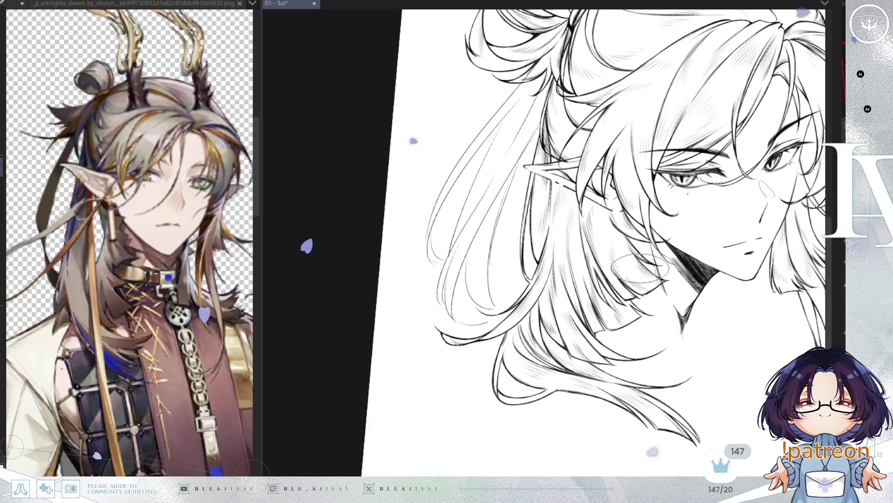
mouse_move(640, 268)
left_mouse_down()
mouse_move(535, 207)
mouse_move(526, 163)
mouse_move(547, 96)
left_mouse_up()
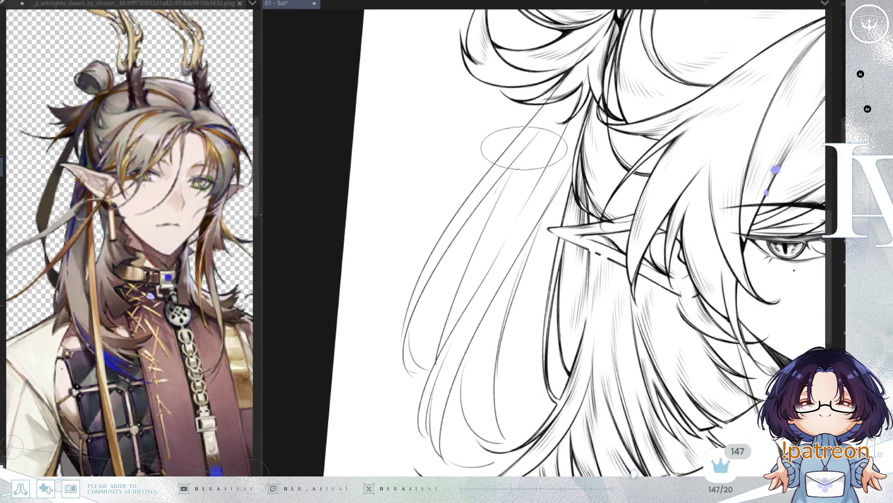
mouse_move(409, 239)
left_mouse_down()
mouse_move(450, 277)
mouse_move(439, 255)
mouse_move(448, 232)
mouse_move(410, 284)
mouse_move(349, 329)
left_mouse_up()
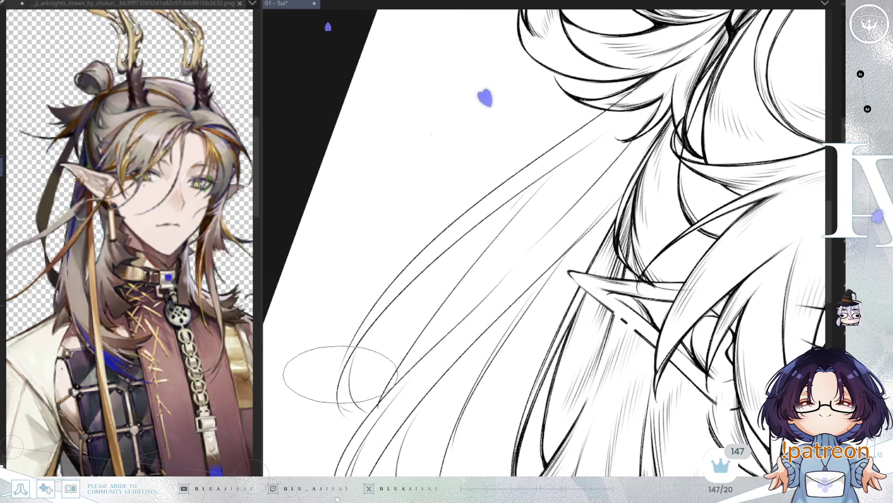
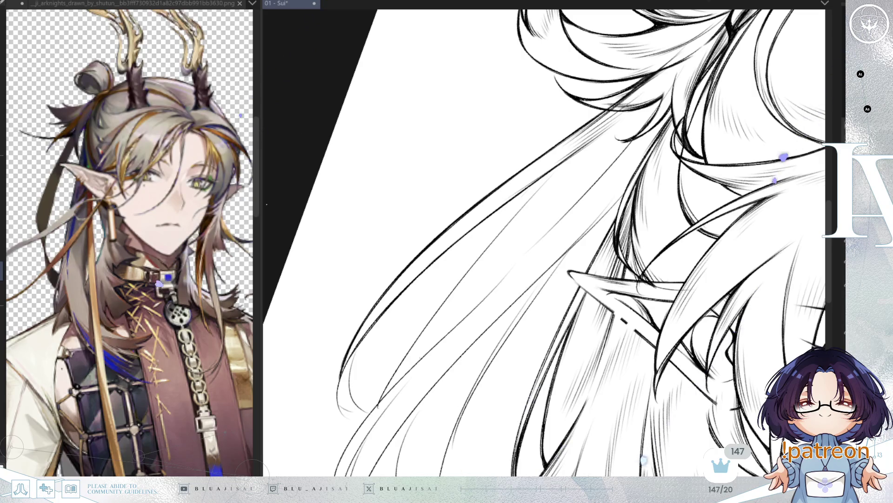
- Rotate the canvas and shrink the brush to ink bold, curled tips on the hair past the ear
key("minus")
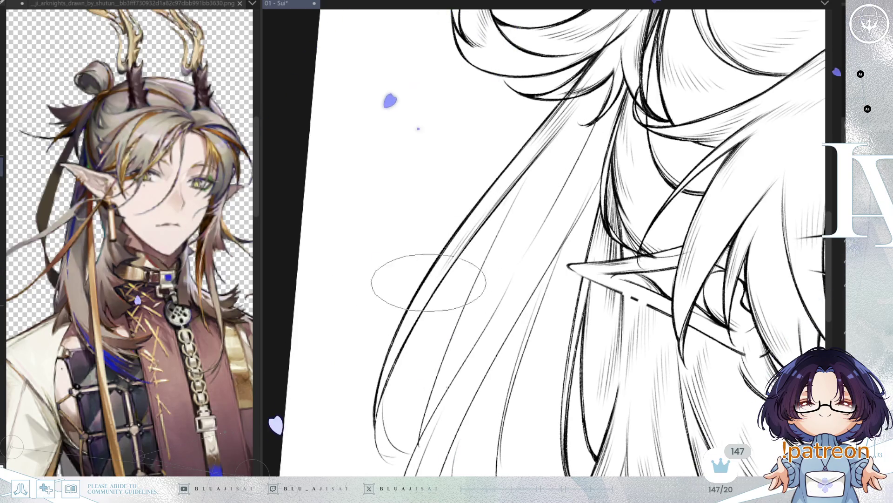
key("minus")
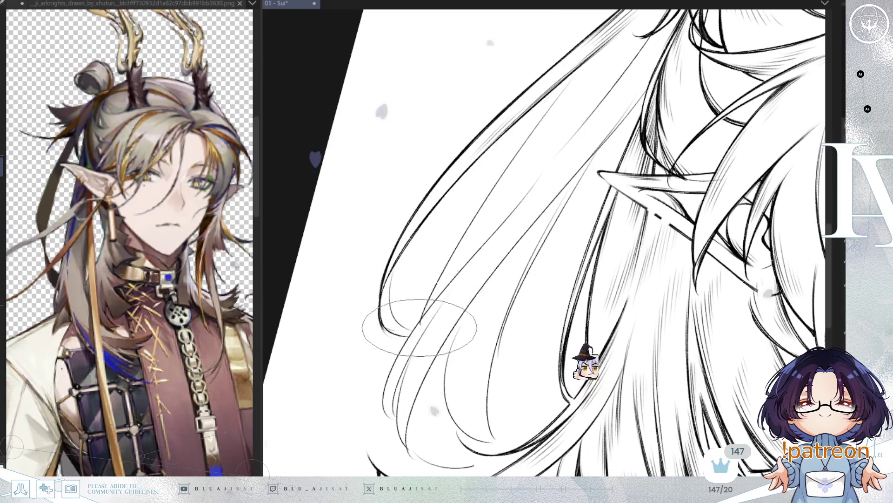
key("End")
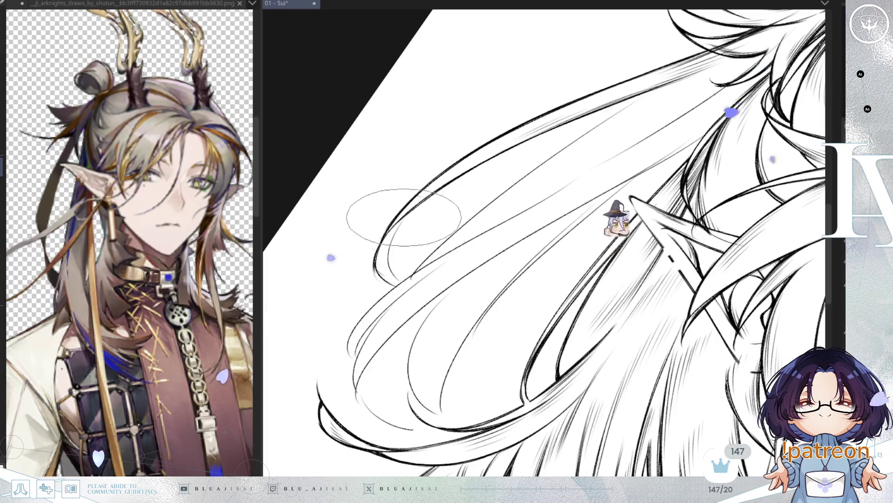
key("p")
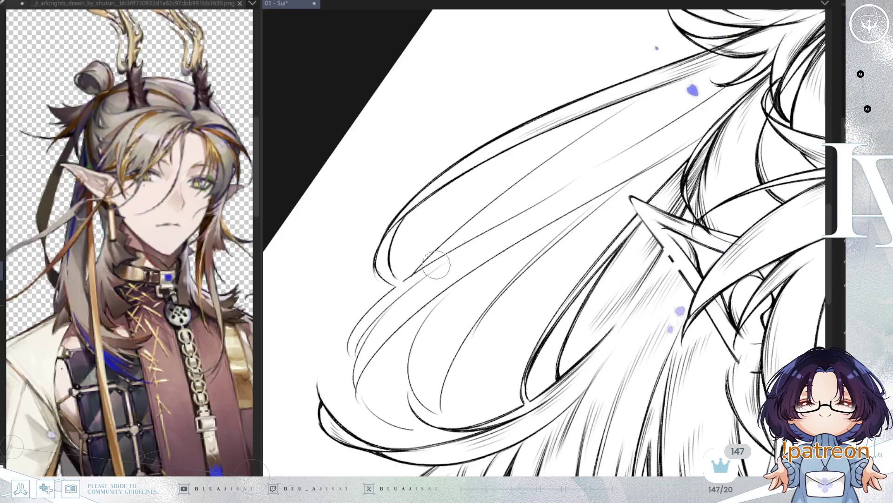
key("End")
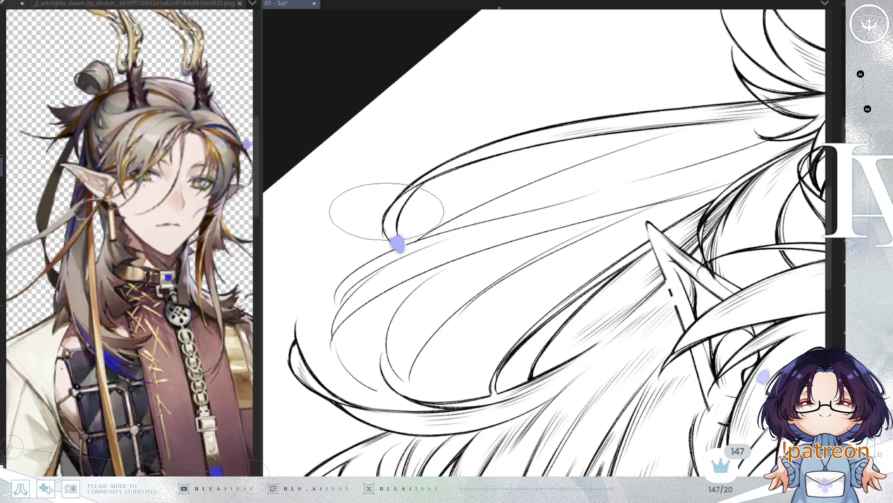
key("Home")
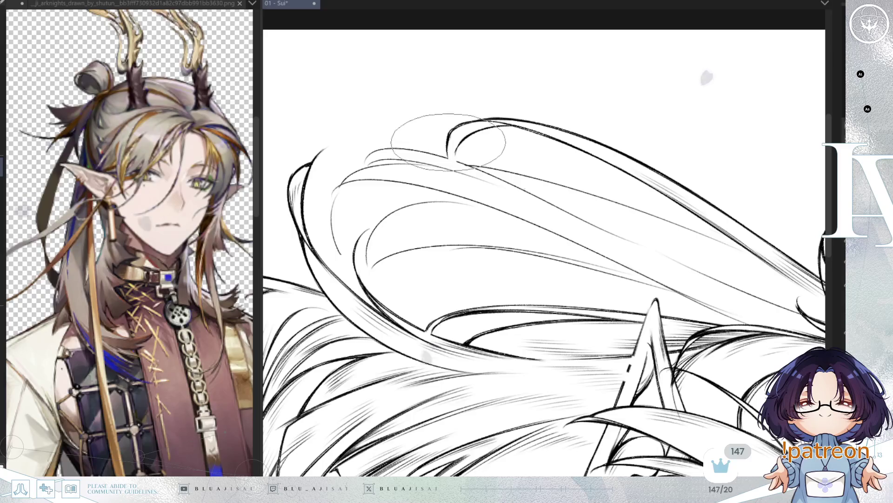
key("minus")
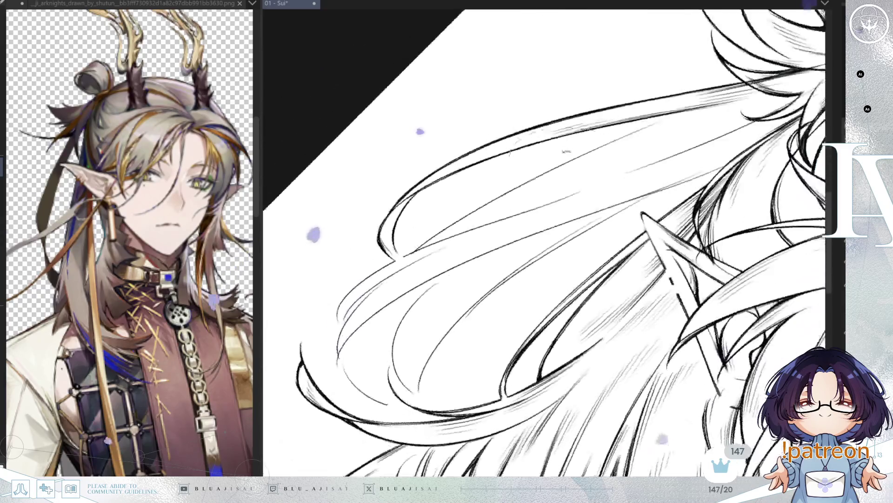
key("Delete")
key("Delete")
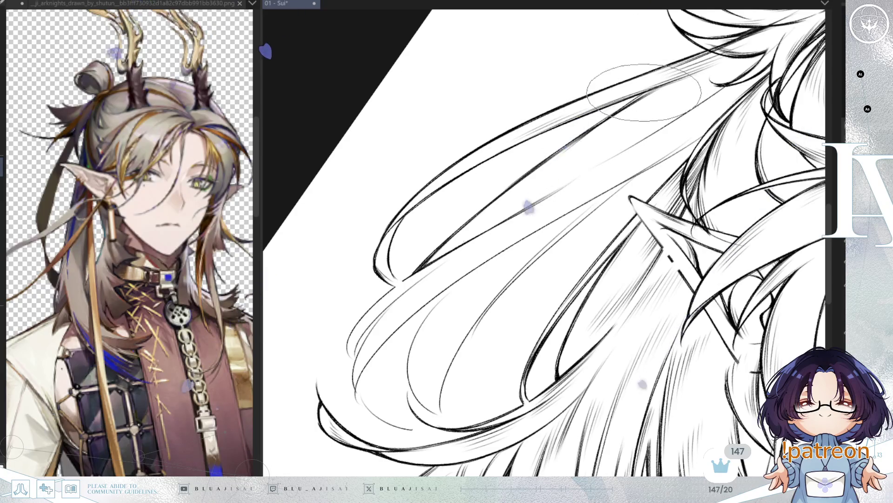
key("Delete")
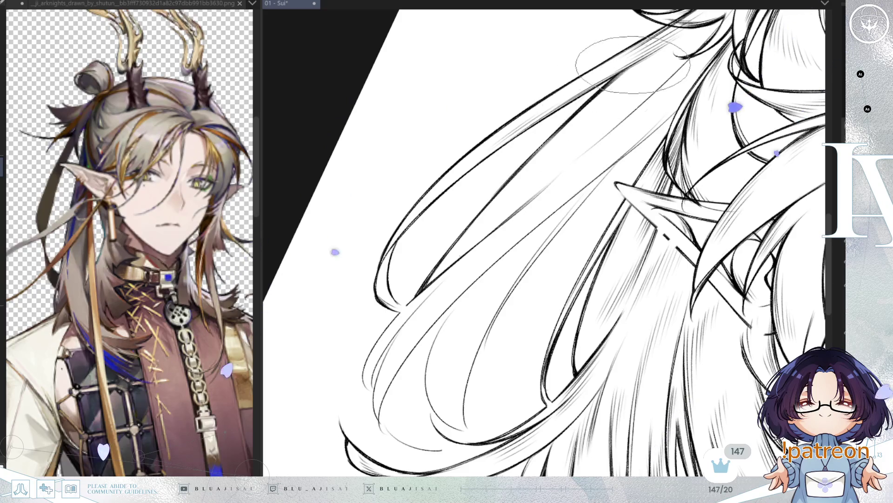
left_click_drag(652, 70, 553, 156)
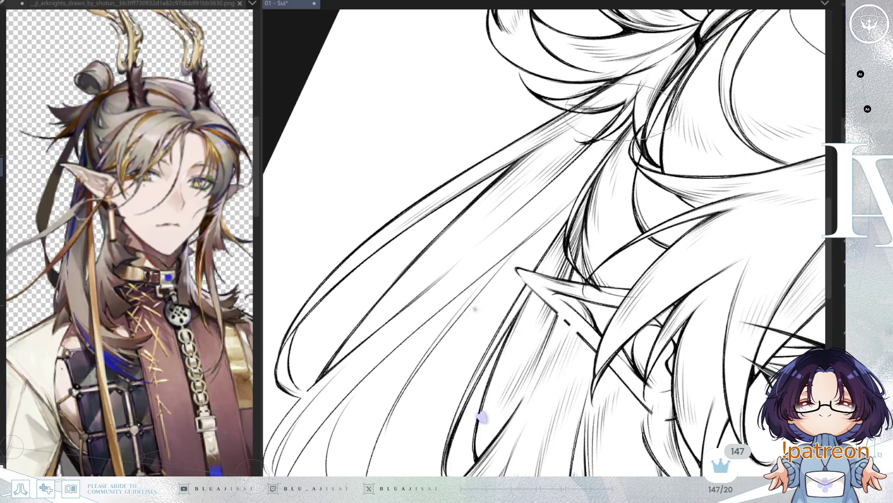
- Pan to the lower hair and rotate the canvas upright to ink clumped ends below the ear
left_click_drag(391, 283, 468, 199)
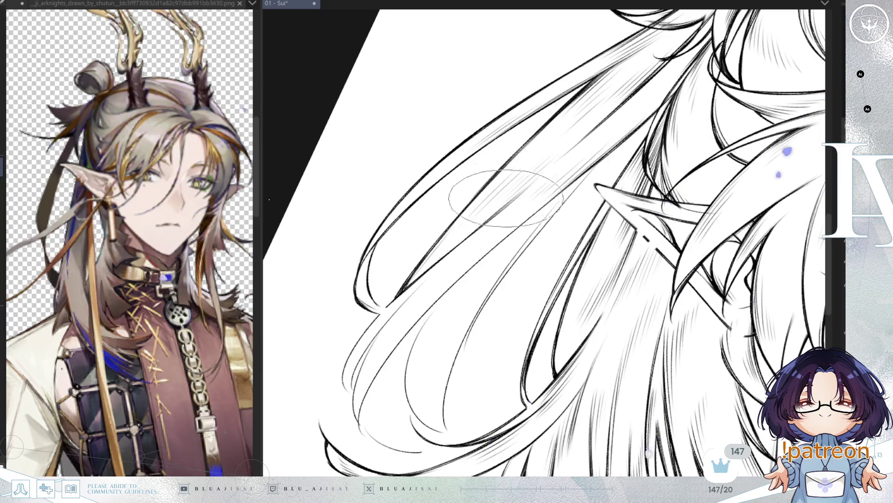
left_click_drag(486, 287, 521, 210)
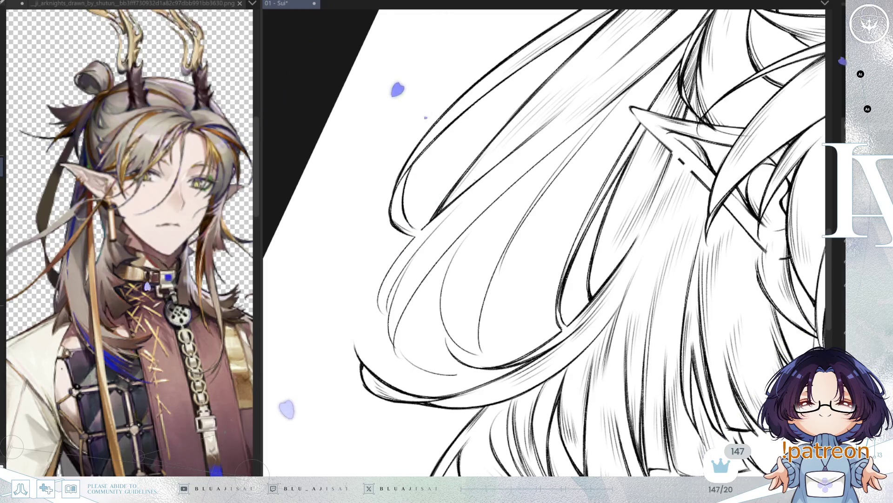
mouse_move(605, 74)
left_mouse_down()
mouse_move(539, 79)
mouse_move(459, 149)
left_mouse_up()
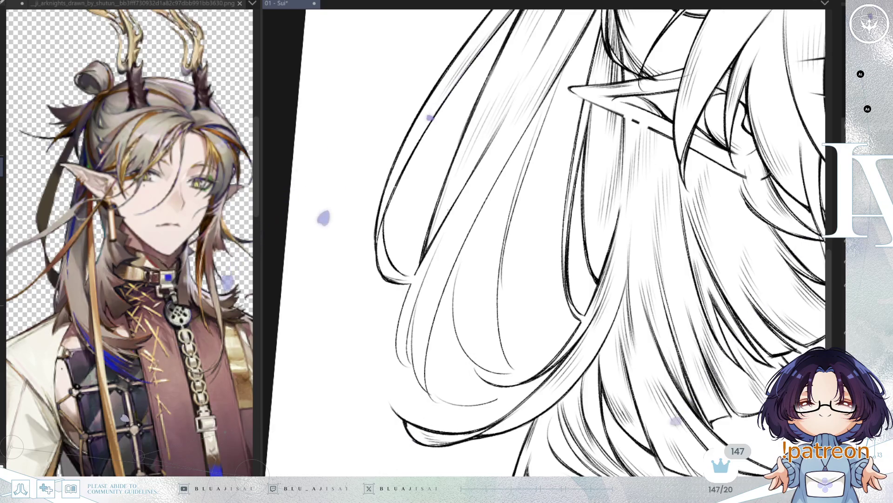
- Mirror the canvas to check the hair, then rotate it and ink extra strand lines on the ends
key("asciicircum")
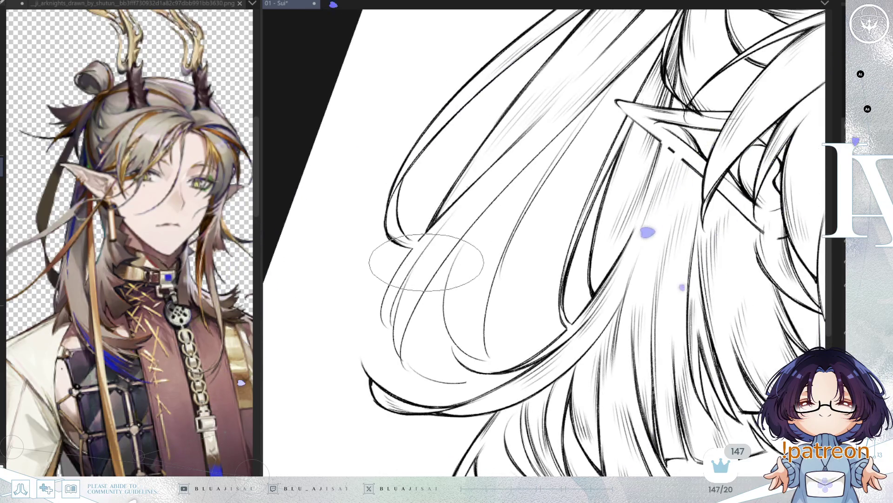
key("asciicircum")
key("asciicircum")
key("asciicircum")
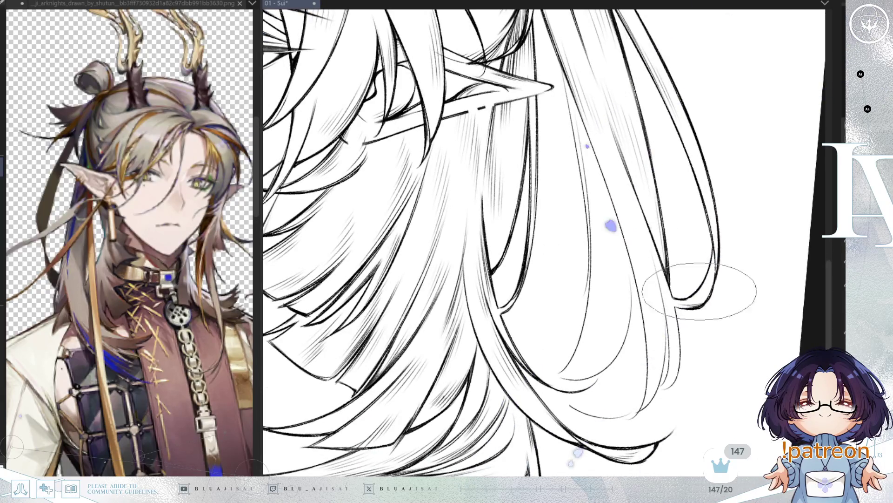
key("asciicircum")
key("asciicircum")
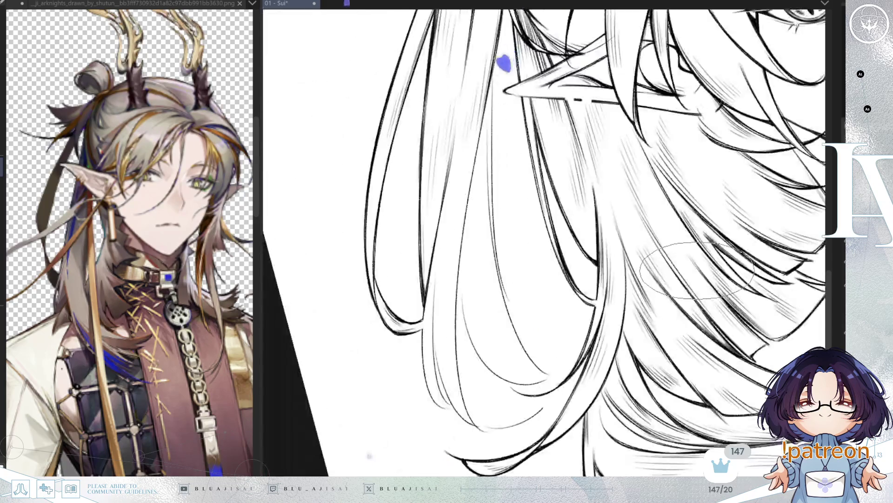
key("asciicircum")
key("asciicircum")
key("asciicircum")
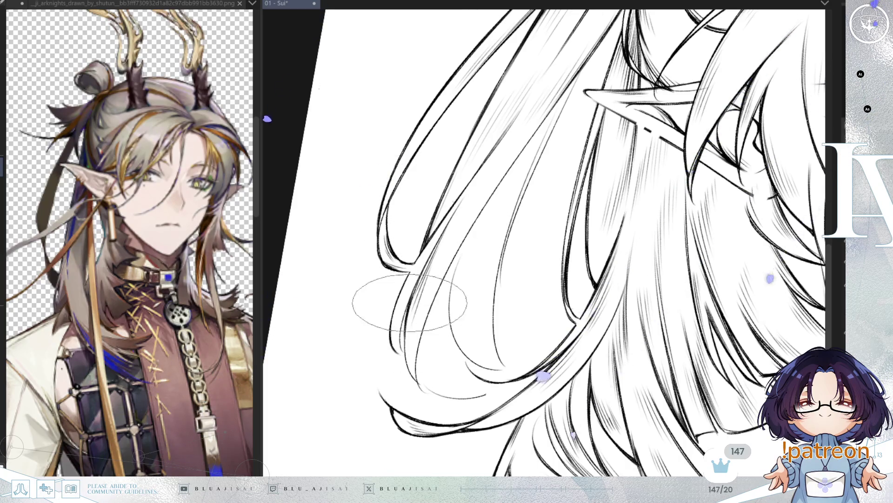
left_click_drag(406, 342, 395, 283)
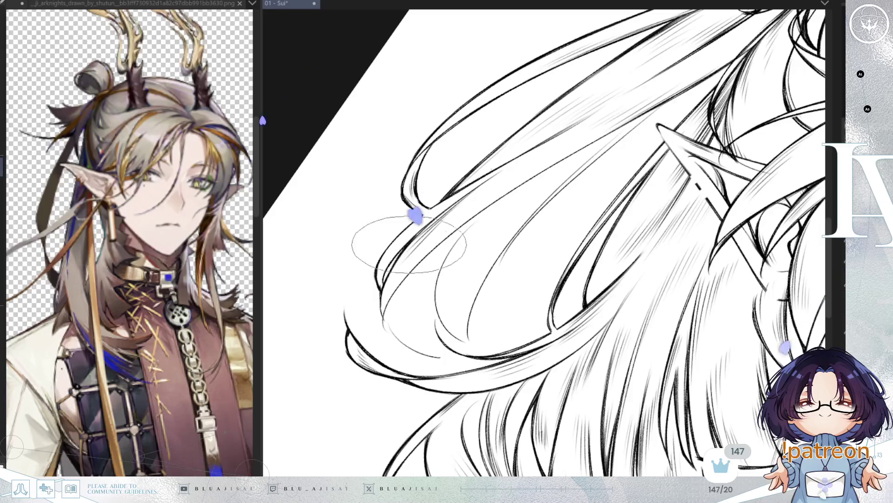
mouse_move(399, 229)
left_mouse_down()
mouse_move(624, 125)
mouse_move(600, 133)
mouse_move(605, 139)
left_mouse_up()
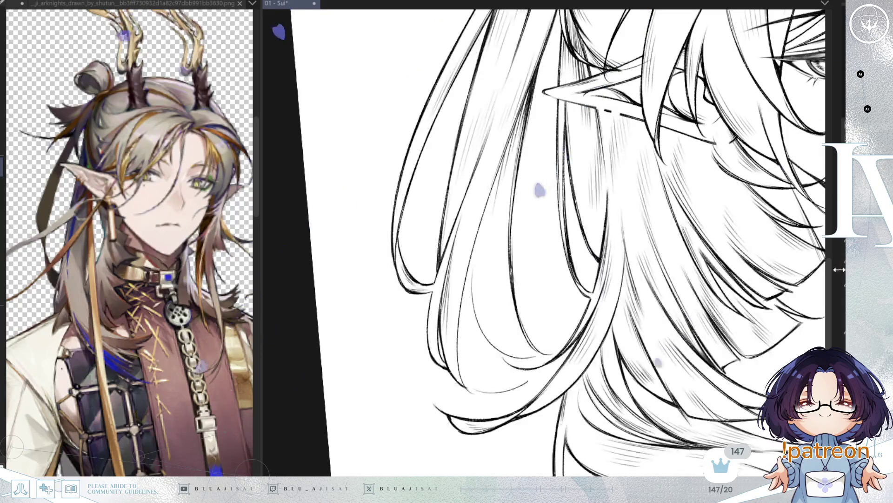
- Rotate the canvas to comfortable angles and enlarge the brush for hatching the lower strands
key("minus")
key("plus")
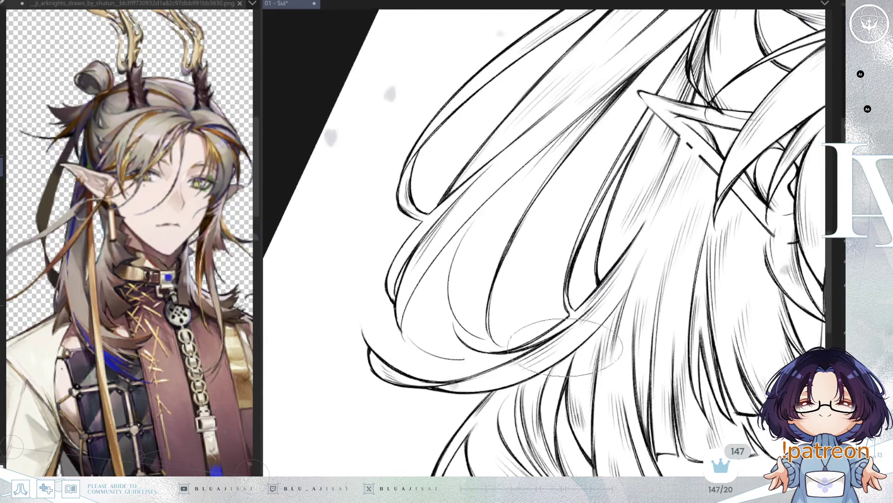
key("End")
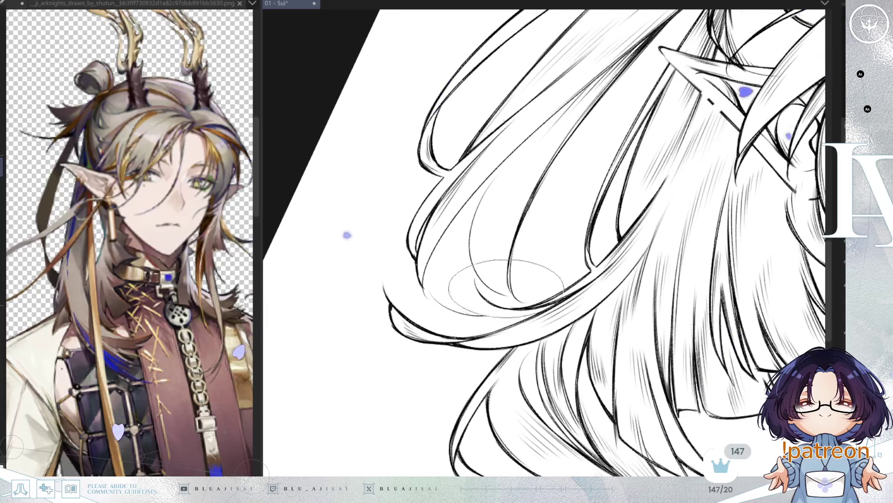
key("End")
key("End")
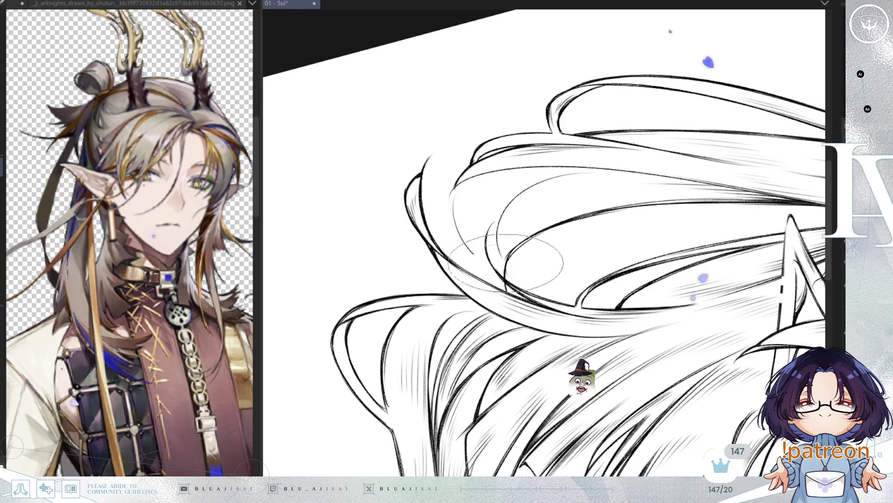
key("Delete")
key("Delete")
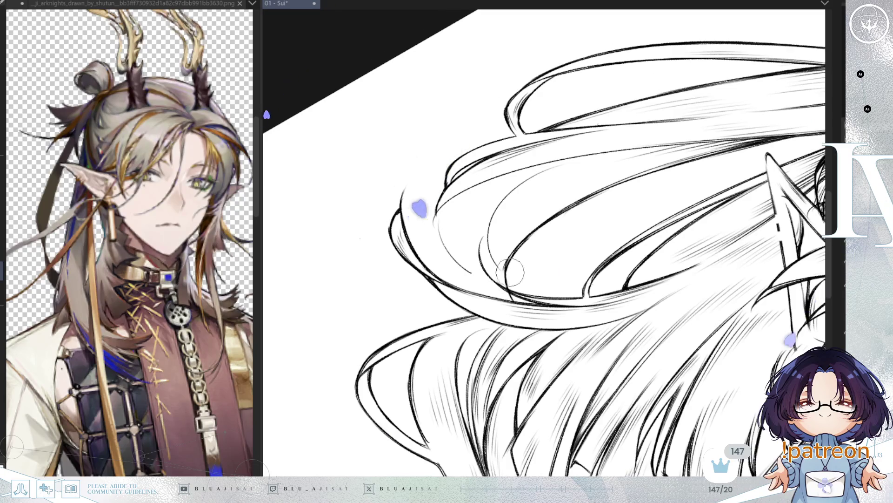
key("bracketright")
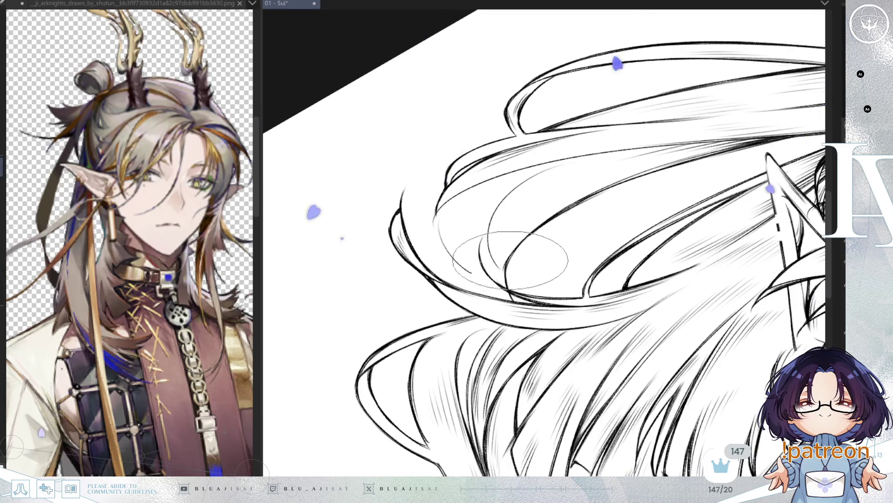
key("Delete")
key("Delete")
key("Delete")
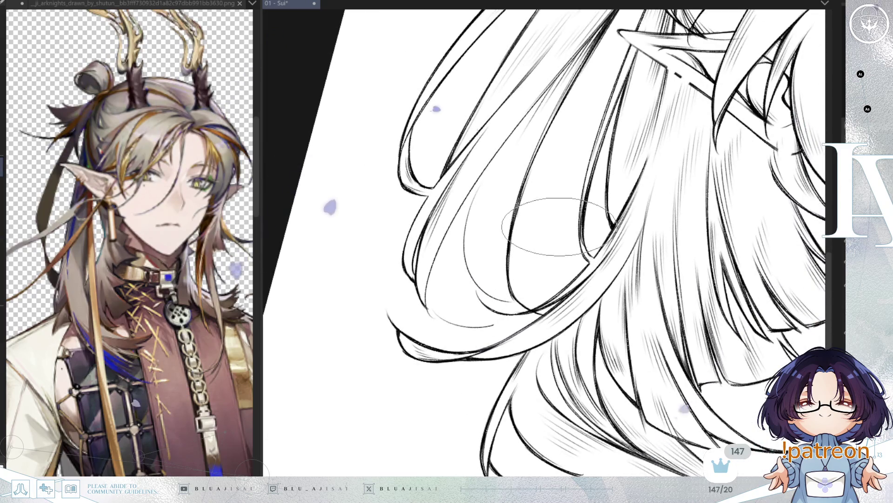
key("Delete")
key("Delete")
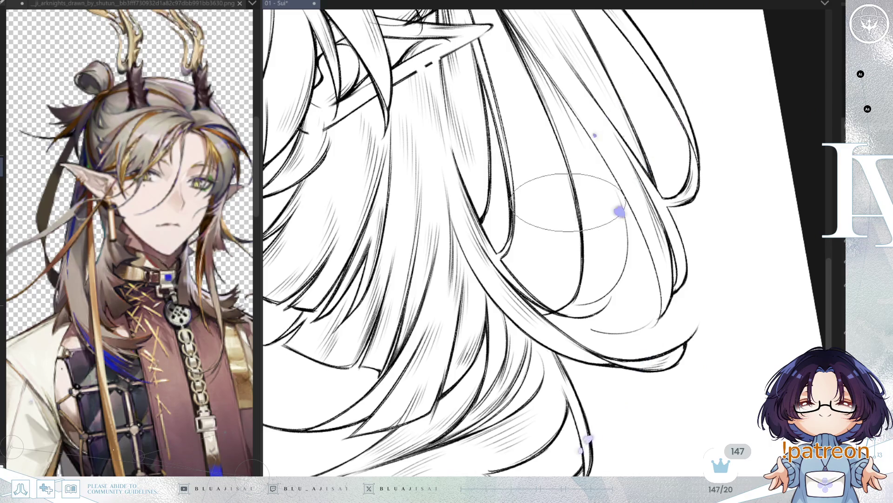
key("Delete")
key("Delete")
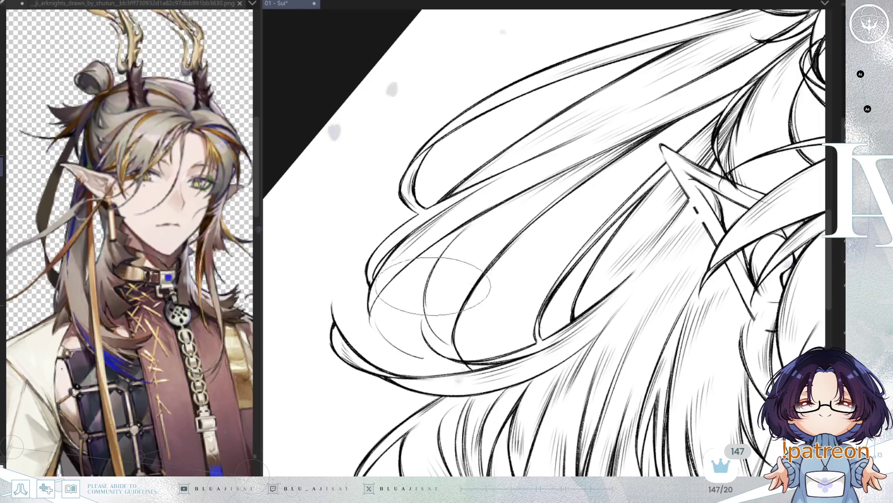
key("asciicircum")
- Undo a trial erasure of a curved stroke, then hatch the lower hair strands and zoom out
key("e")
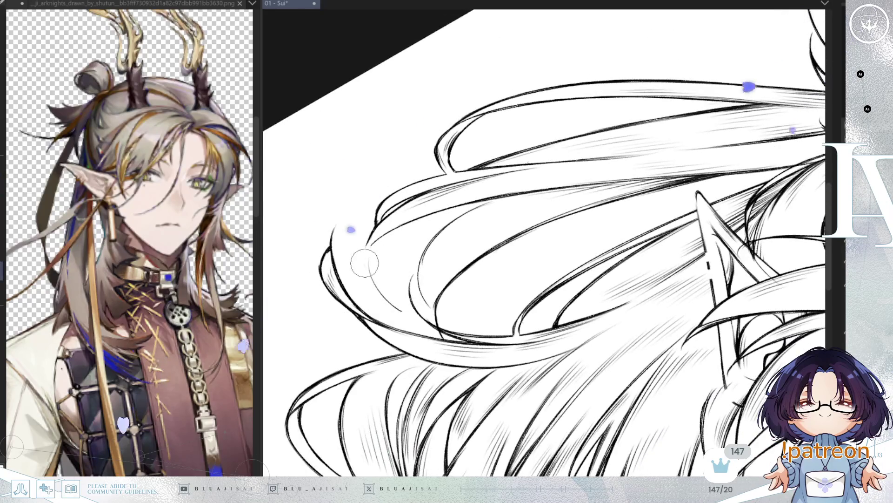
left_click_drag(379, 253, 387, 297)
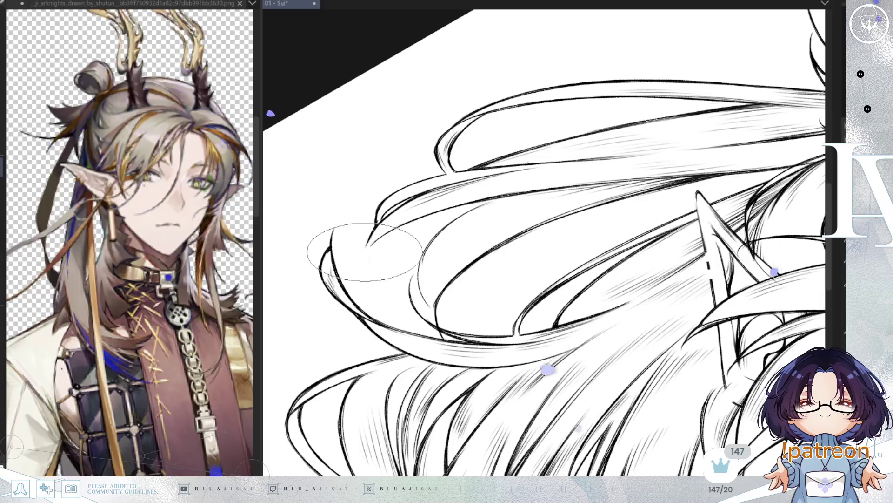
key("ctrl+z")
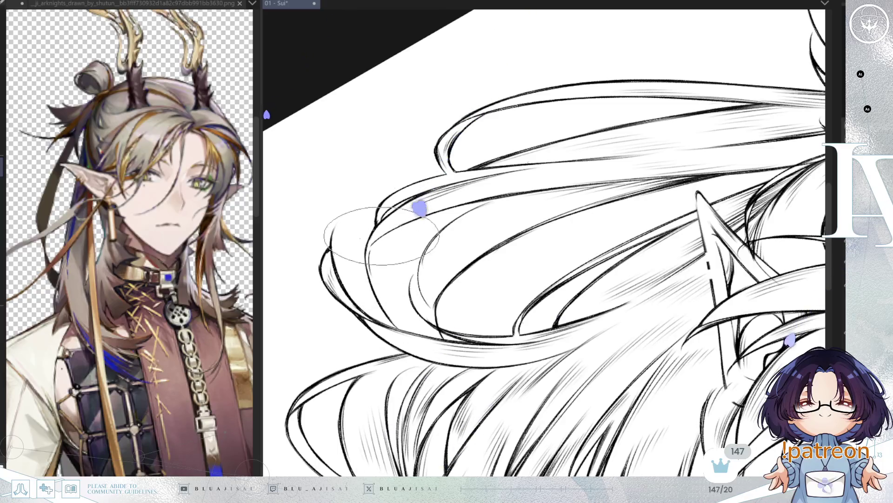
key("minus")
key("End")
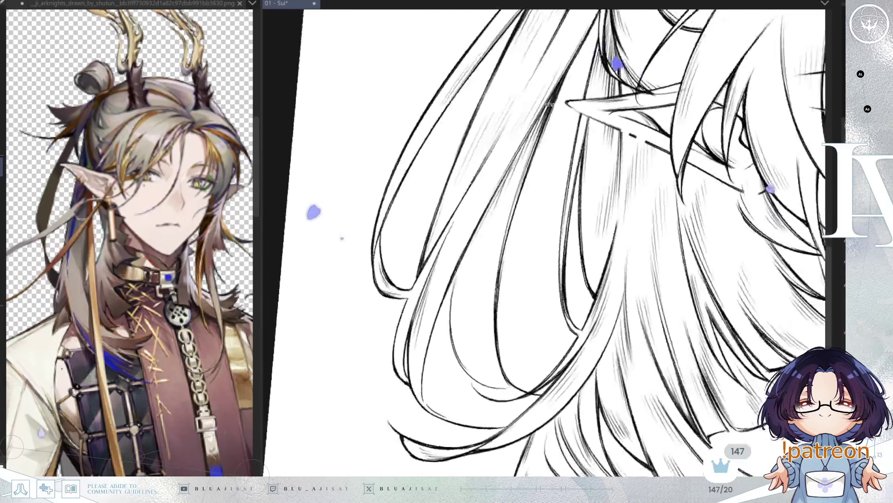
mouse_move(462, 408)
left_mouse_down()
mouse_move(472, 400)
mouse_move(489, 407)
left_mouse_up()
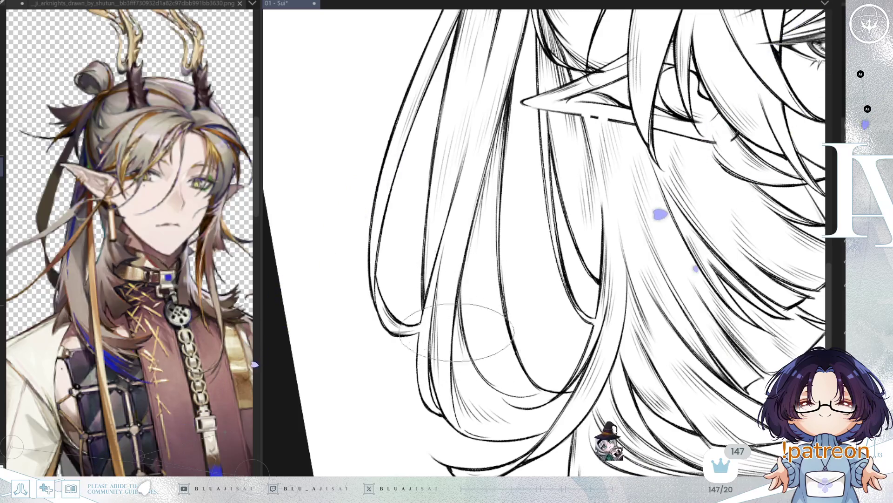
mouse_move(489, 321)
left_mouse_down()
mouse_move(577, 322)
mouse_move(653, 353)
mouse_move(637, 302)
left_mouse_up()
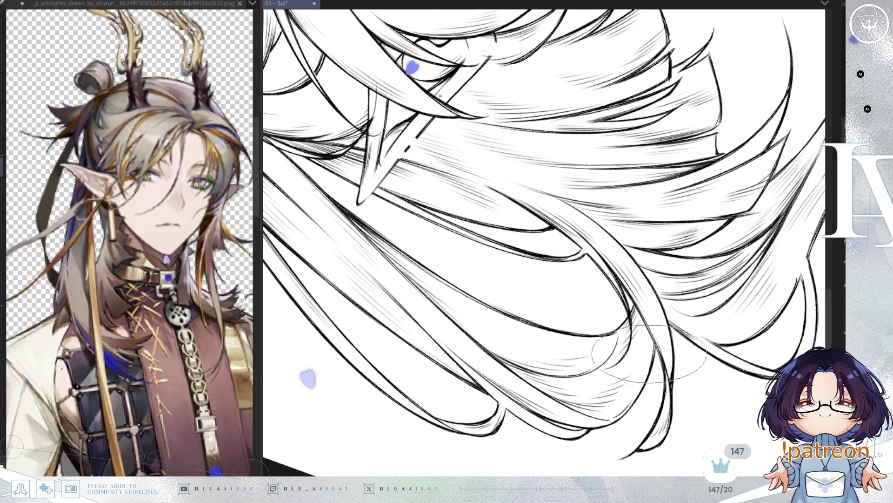
mouse_move(649, 354)
left_mouse_down()
mouse_move(689, 287)
mouse_move(516, 186)
mouse_move(498, 196)
left_mouse_up()
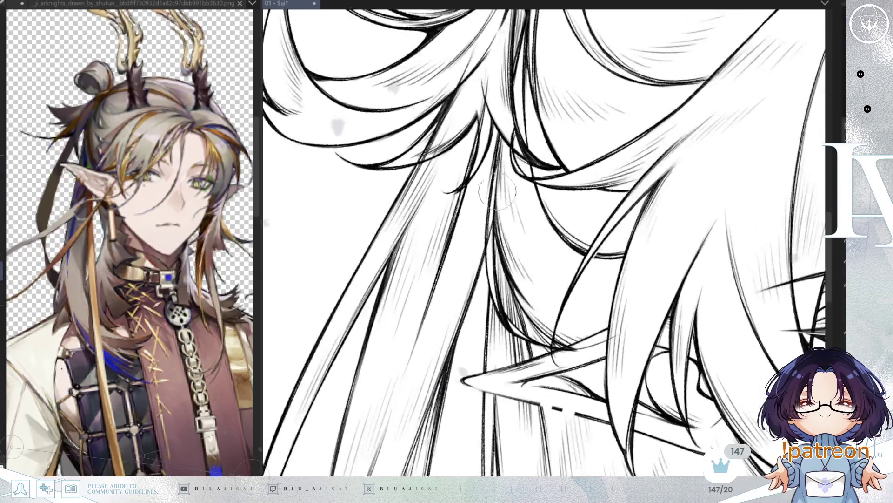
key("Delete")
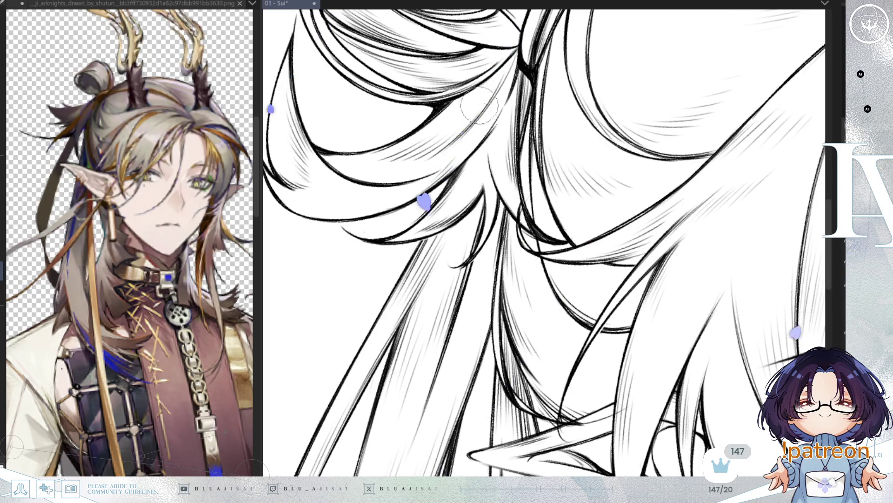
scroll(479, 106, "down", 6)
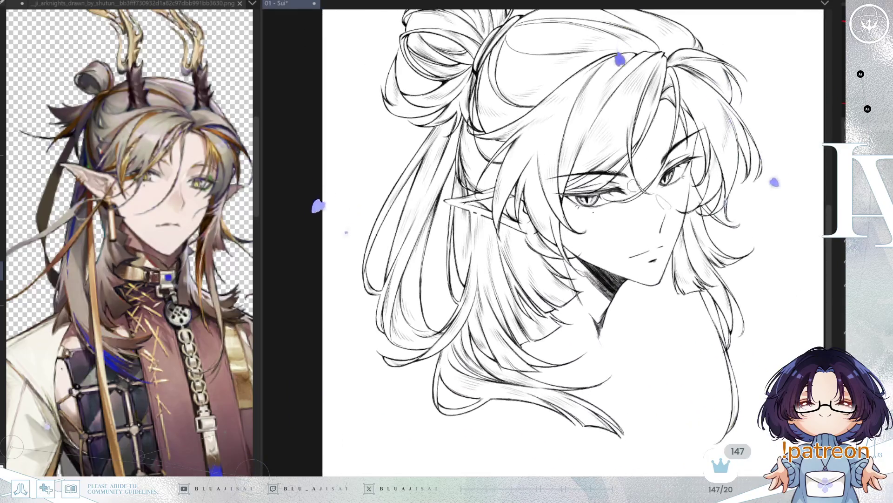
- Undo and redo the long left hair strands, then zoom out to centre the whole character
scroll(587, 116, "up", 5)
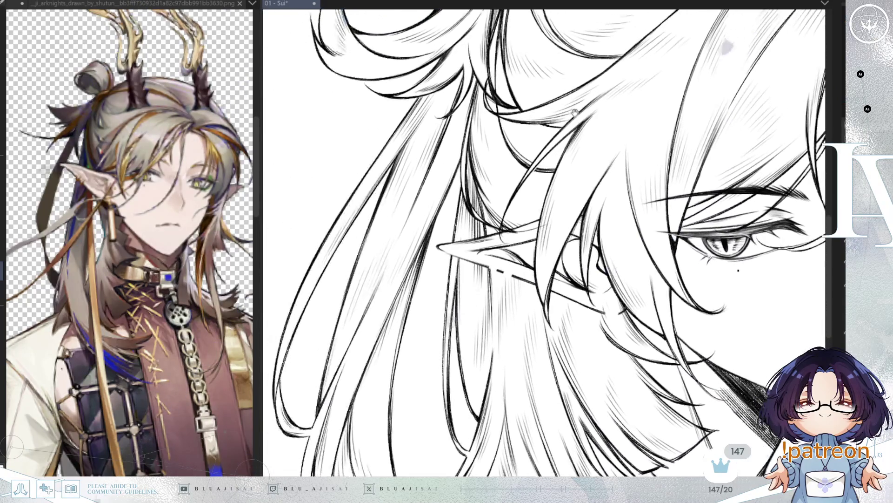
left_click_drag(575, 113, 577, 159)
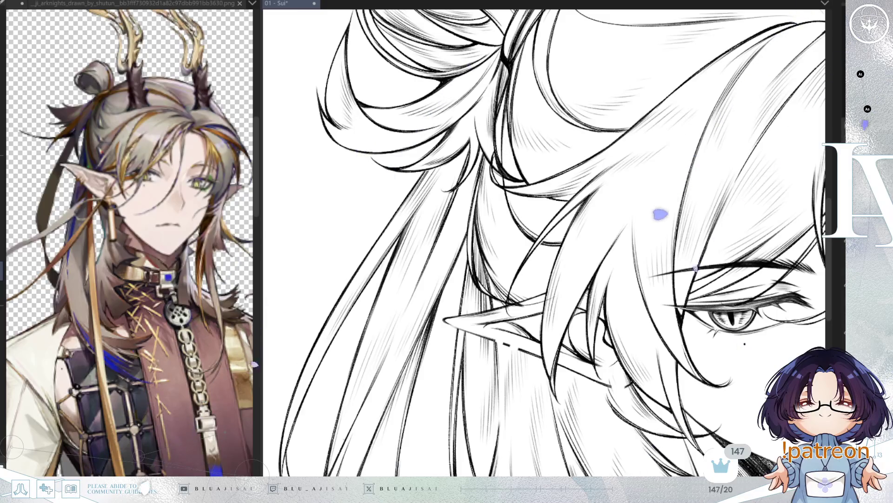
key("ctrl+z")
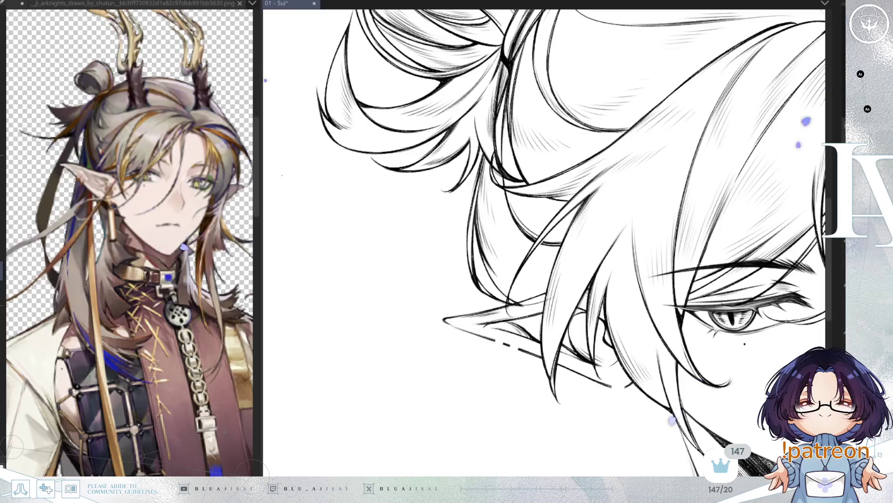
key("ctrl+y")
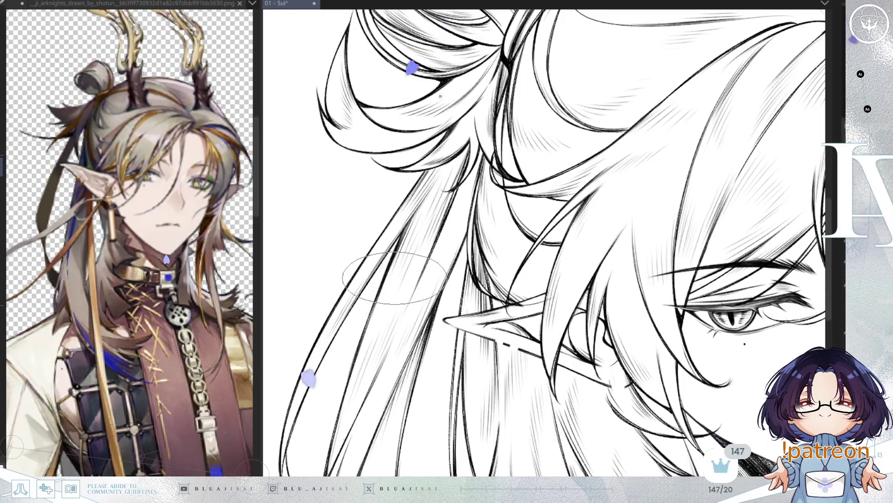
scroll(660, 191, "down", 3)
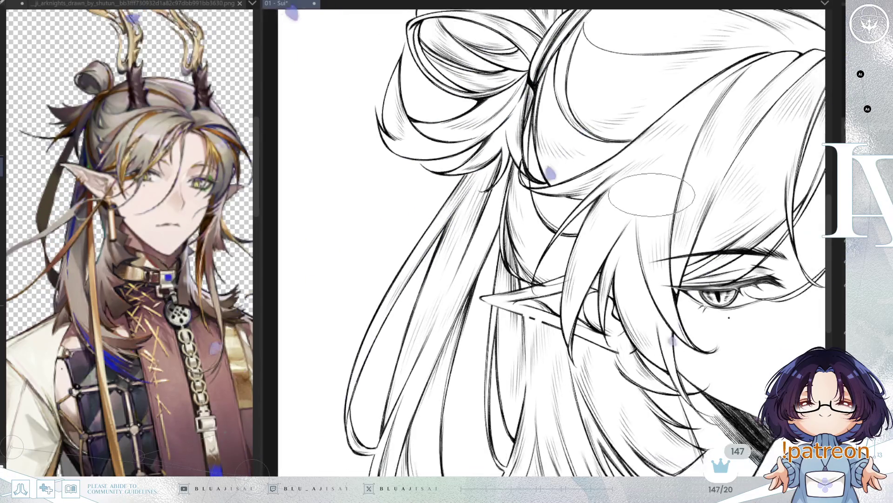
scroll(657, 212, "down", 4)
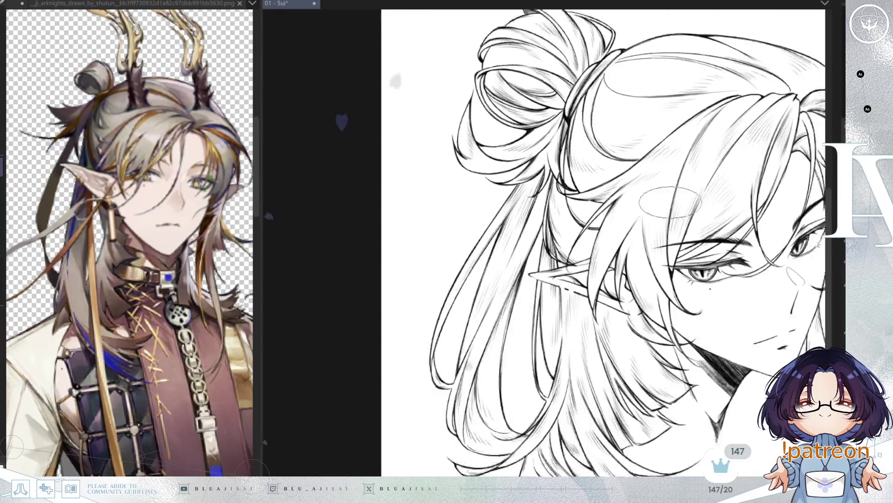
left_click_drag(763, 311, 600, 275)
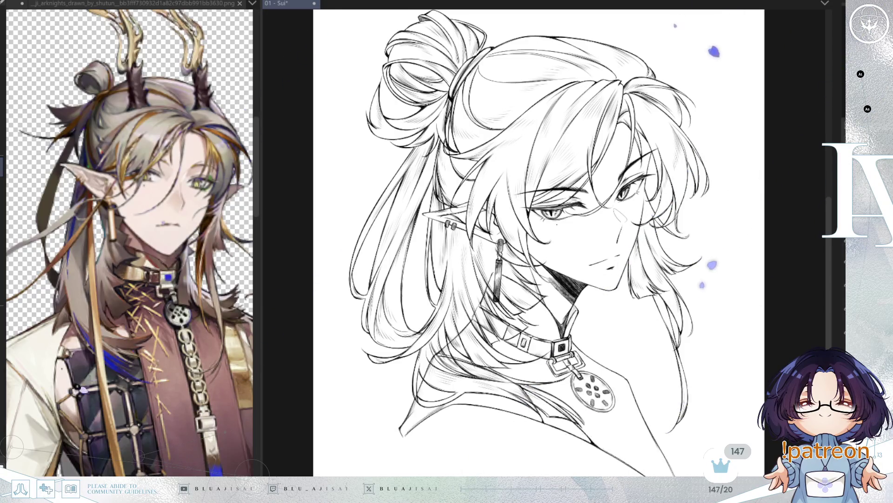
- Narrow the reference image panel and close it to widen the drawing area
scroll(433, 232, "up", 5)
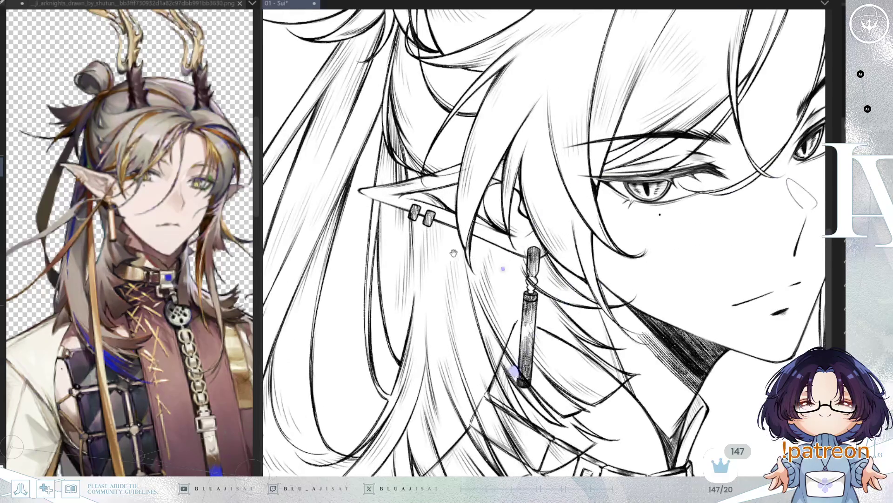
scroll(735, 289, "up", 1)
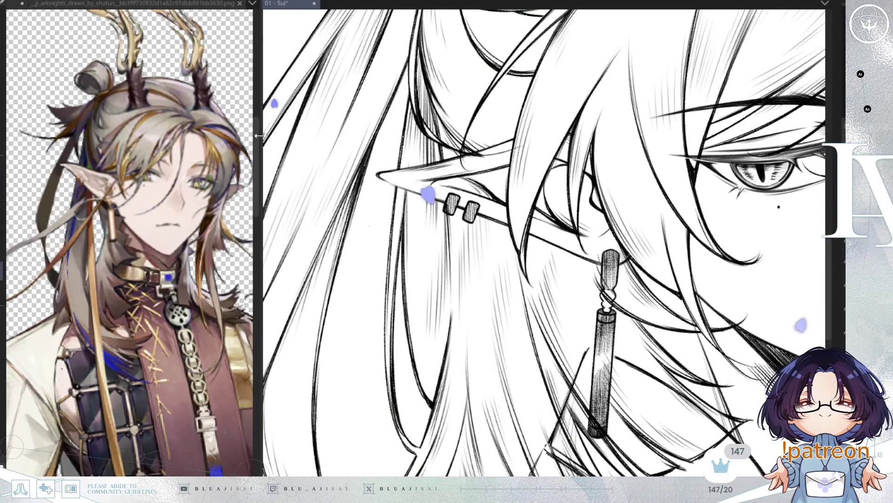
left_click_drag(260, 127, 228, 126)
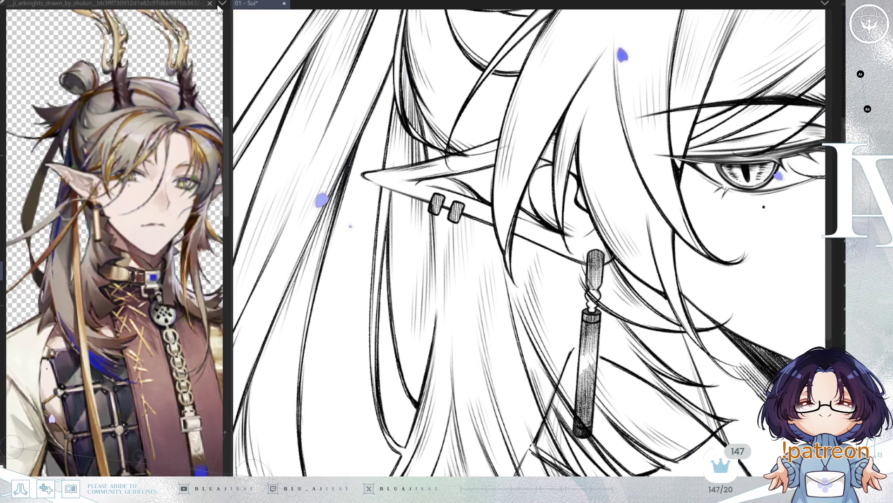
left_click(217, 7)
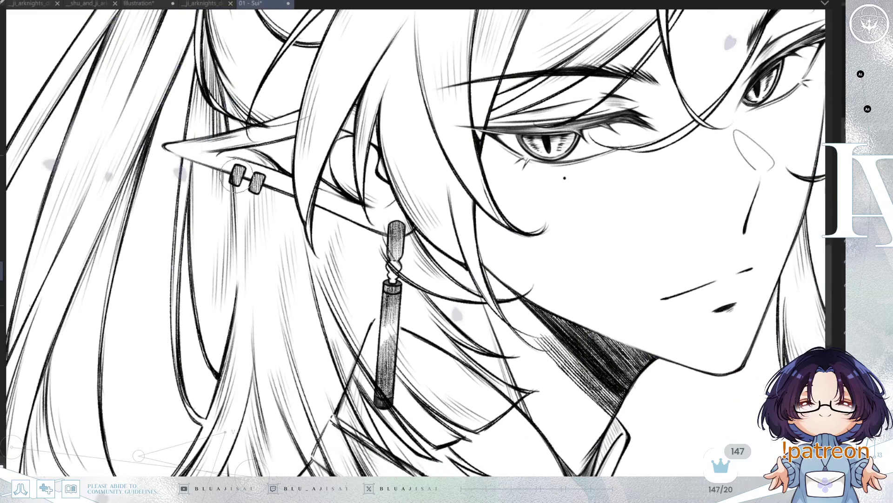
- Mirror the view and paint white highlights on the earring's twisted bead
mouse_move(517, 225)
left_mouse_down()
mouse_move(496, 181)
mouse_move(562, 158)
left_mouse_up()
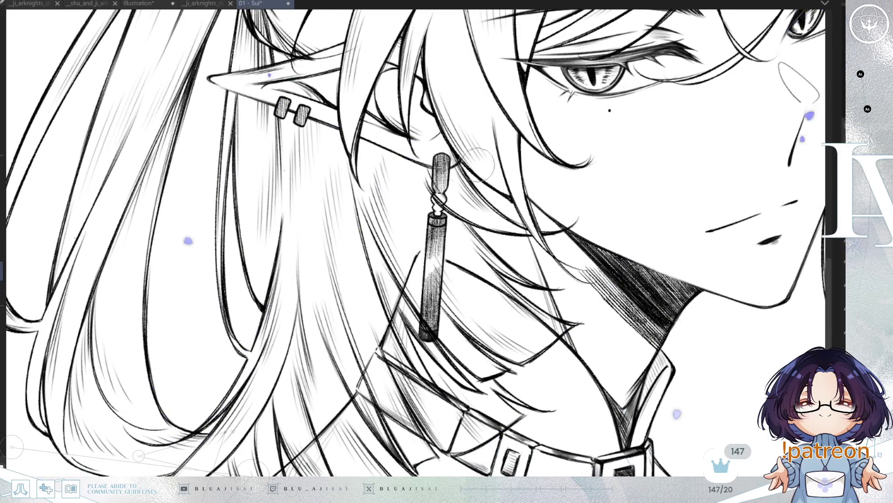
key("h")
left_click_drag(605, 141, 490, 182)
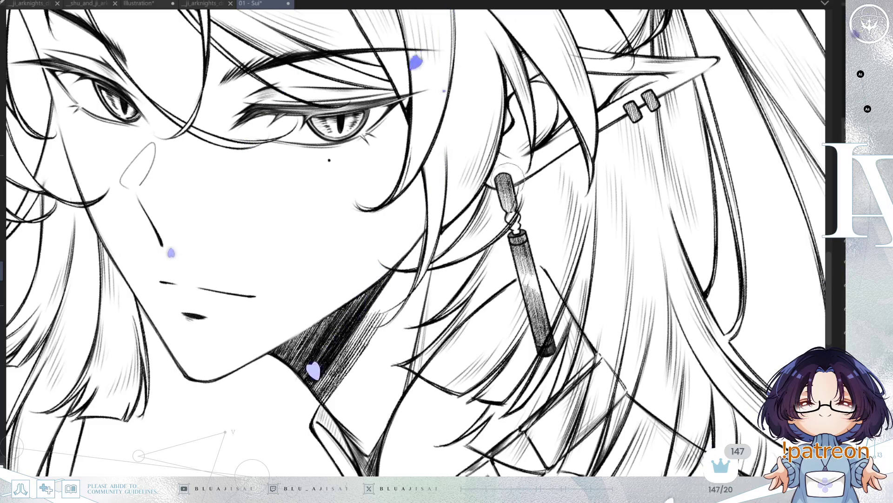
left_click_drag(515, 181, 526, 200)
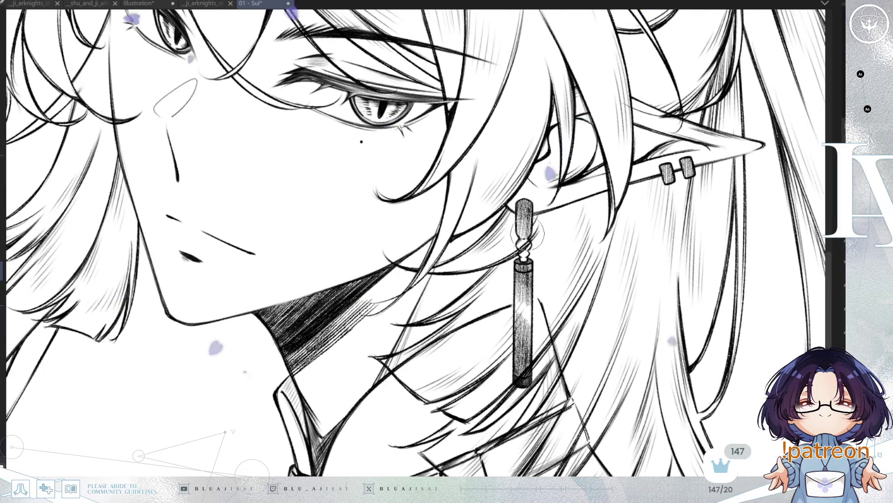
left_click_drag(527, 234, 521, 245)
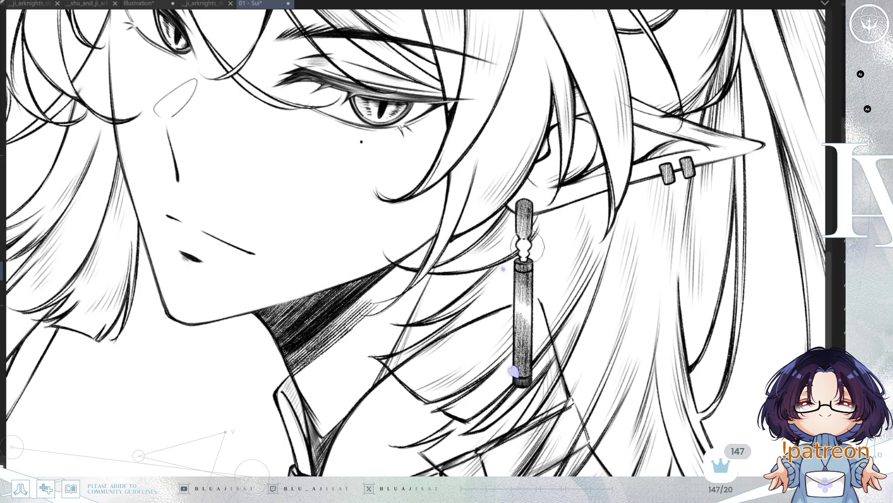
- Unmirror the view, straighten the rotation and reframe the canvas around the face
key("h")
left_click_drag(635, 290, 668, 358)
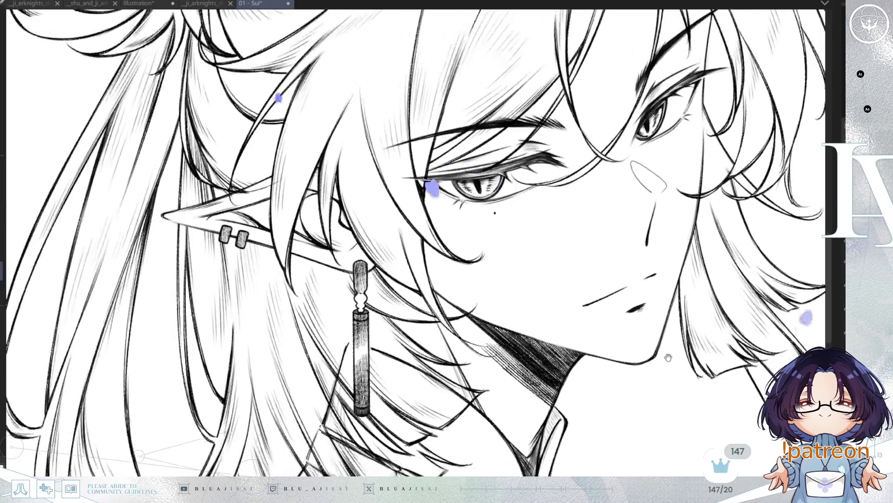
scroll(667, 355, "down", 3)
key("asciicircum")
scroll(663, 358, "up", 2)
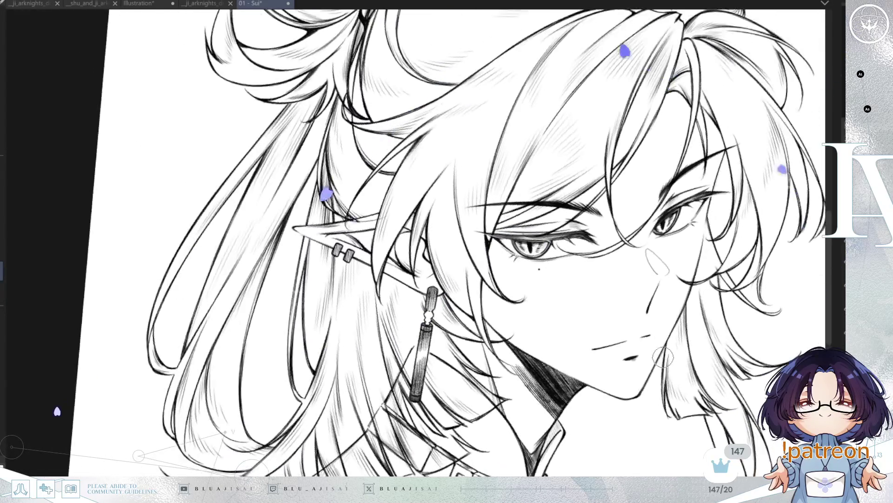
key("minus")
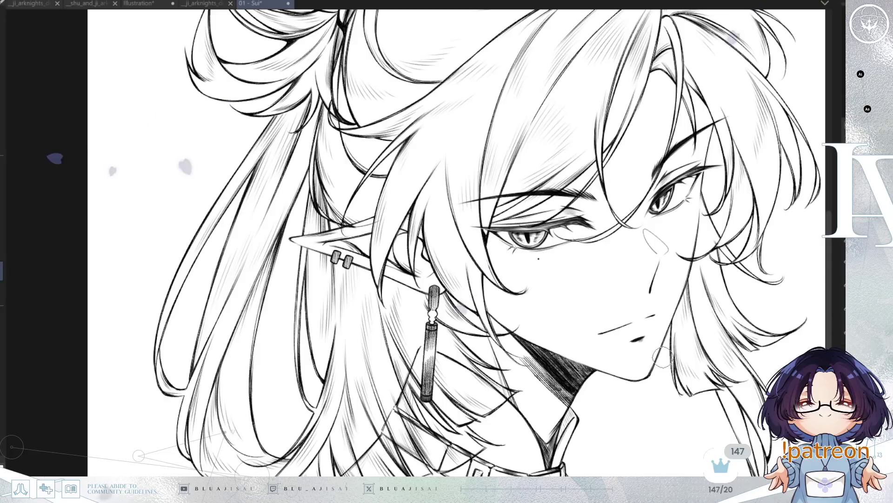
left_click_drag(727, 379, 645, 389)
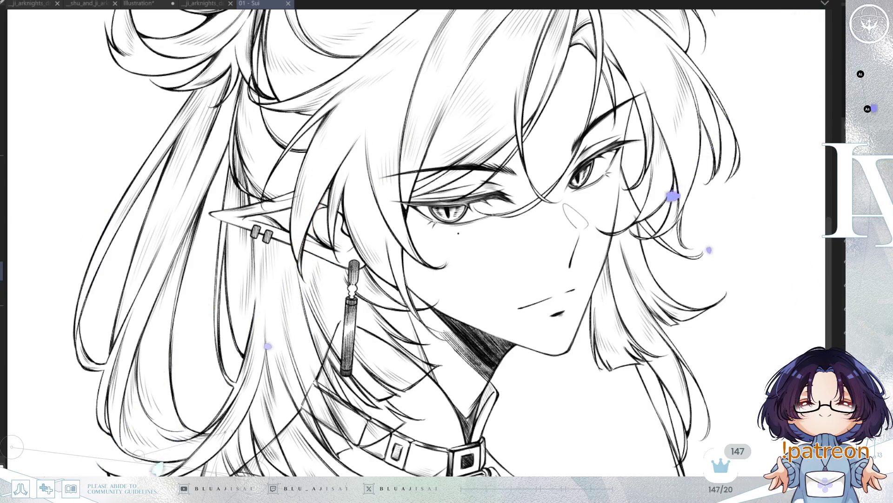
- Mirror the view, zoom in on the earring and retouch its twisted bead with the pen
left_click_drag(422, 346, 565, 207)
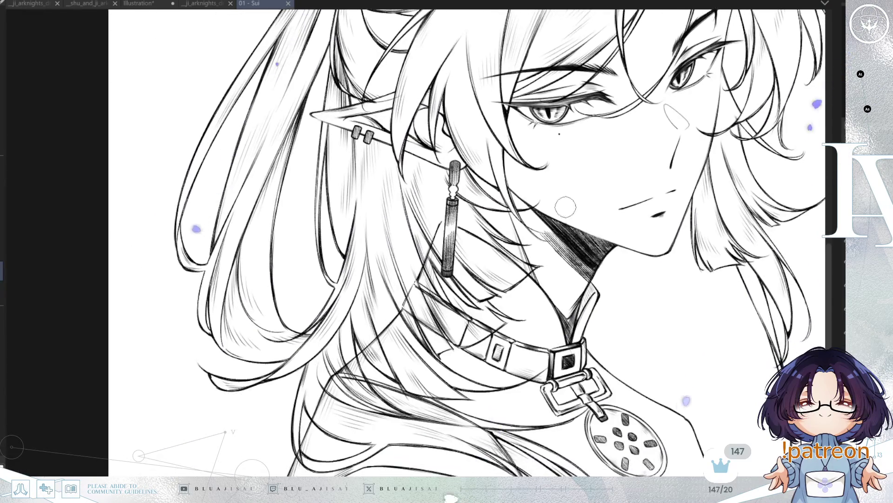
key("h")
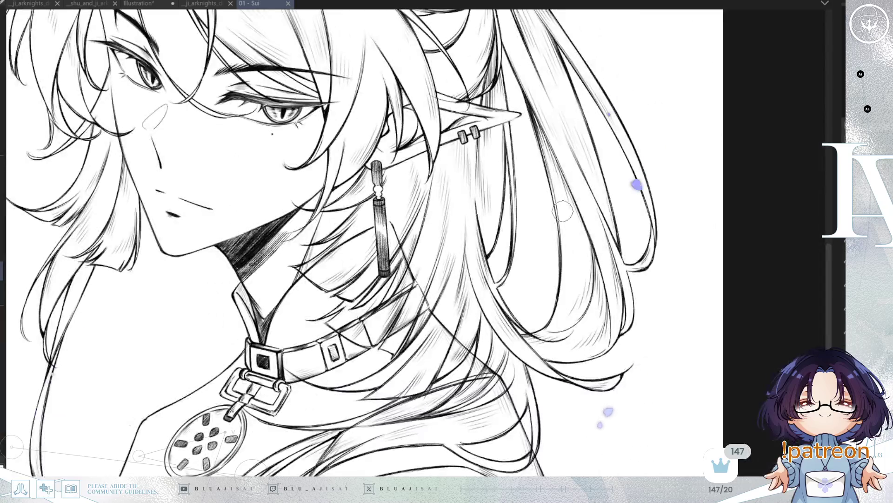
left_click_drag(530, 269, 614, 258)
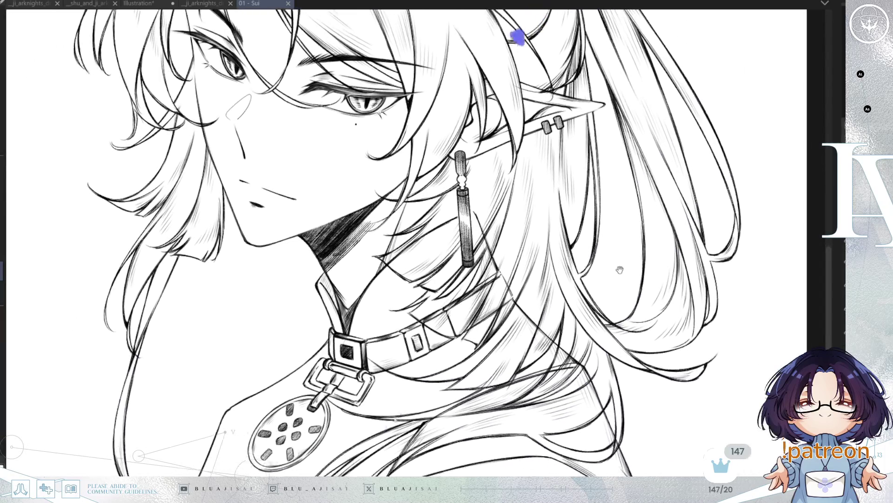
scroll(484, 168, "up", 2)
scroll(481, 165, "up", 2)
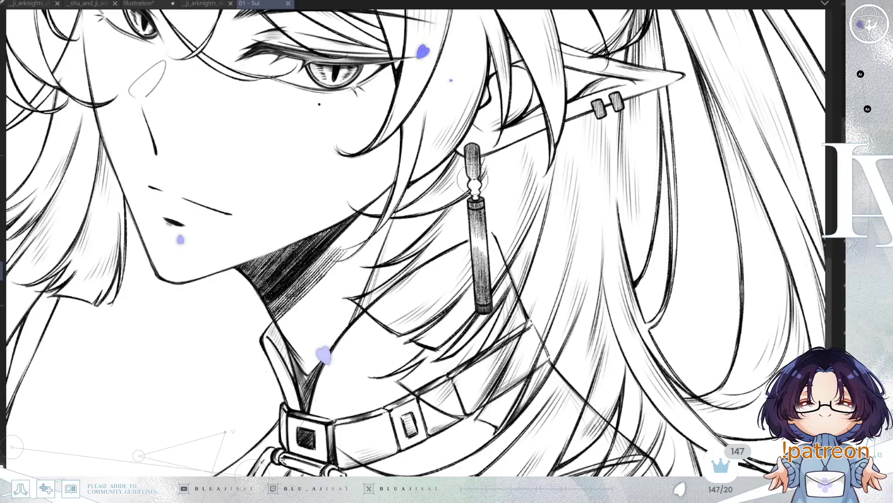
left_click(474, 189)
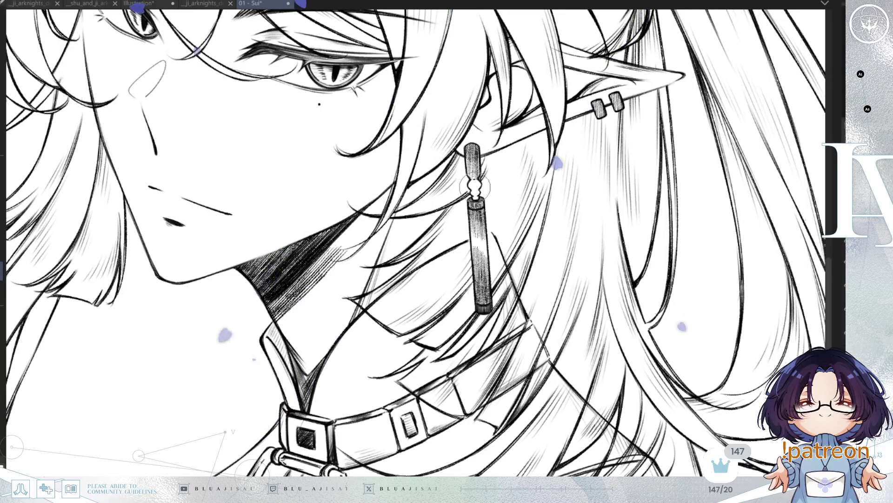